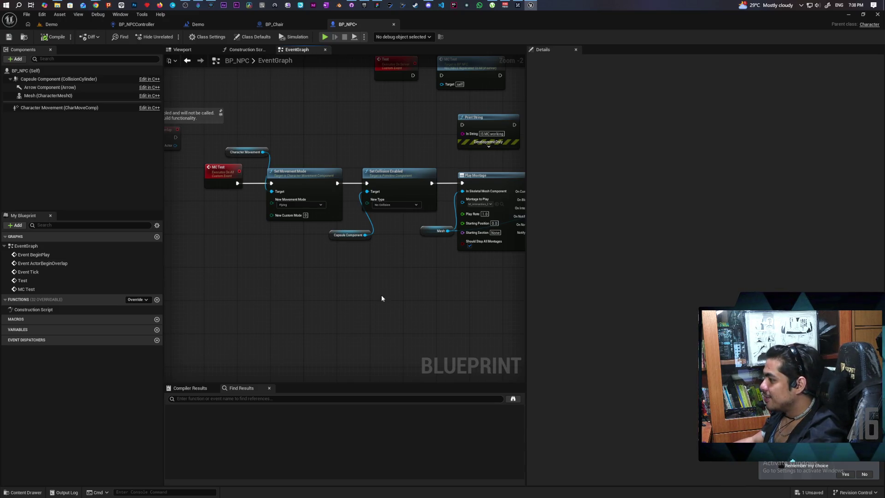
- Zoom and pan BP_NPC's event graph to show Switch Has Authority and Get AIController
scroll(383, 279, up, 2)
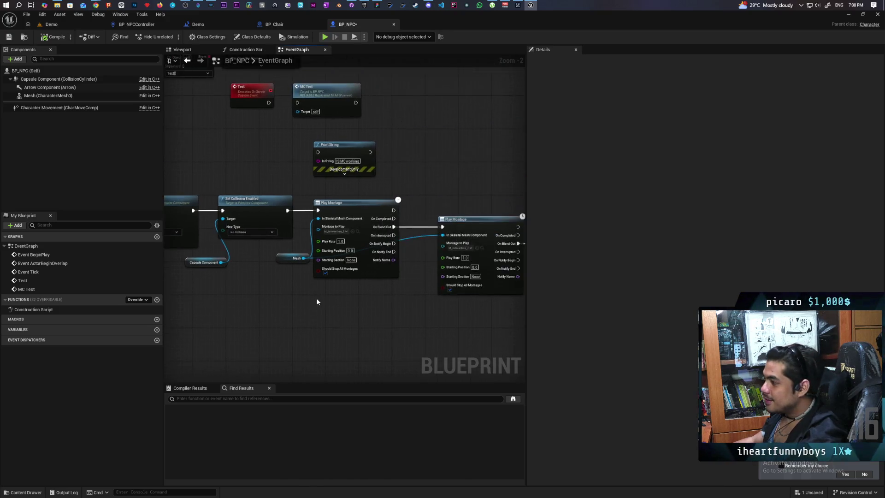
mouse_move(321, 299)
mouse_down()
mouse_move(348, 306)
mouse_move(215, 298)
mouse_move(266, 286)
mouse_up()
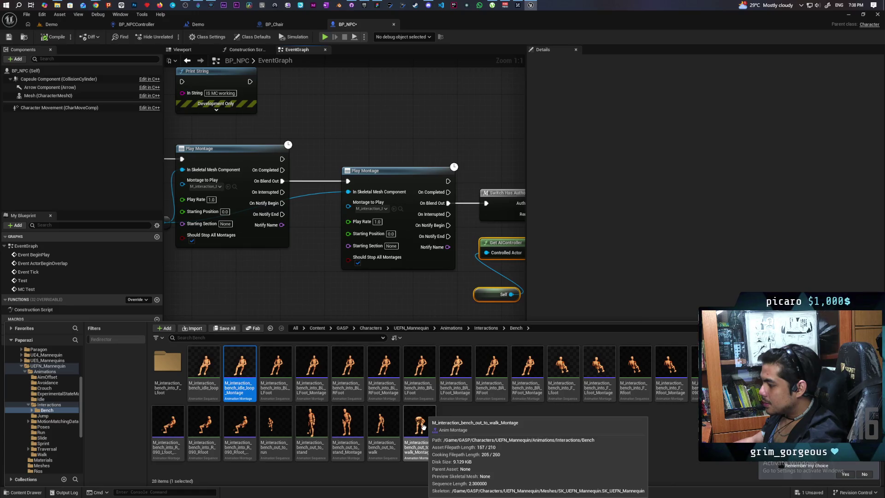
- Preview the bench out_to_walk montage, then go back to BP_NPC's graph
double_click(393, 427)
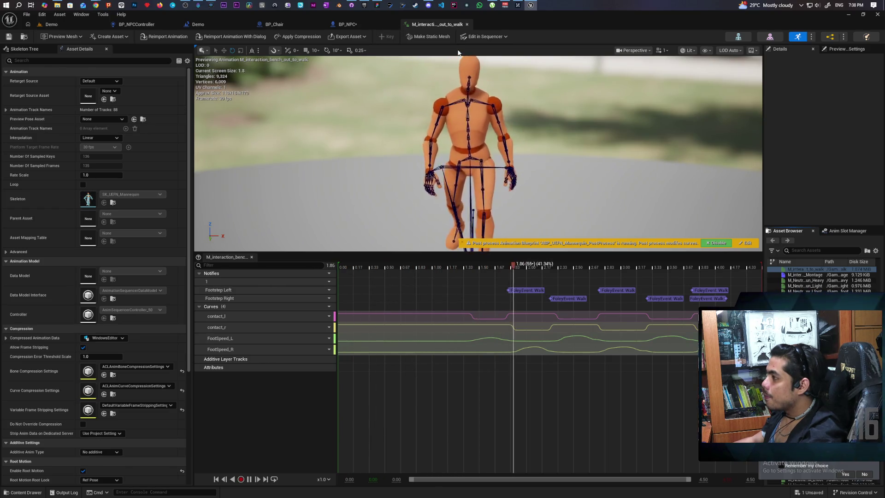
click(467, 24)
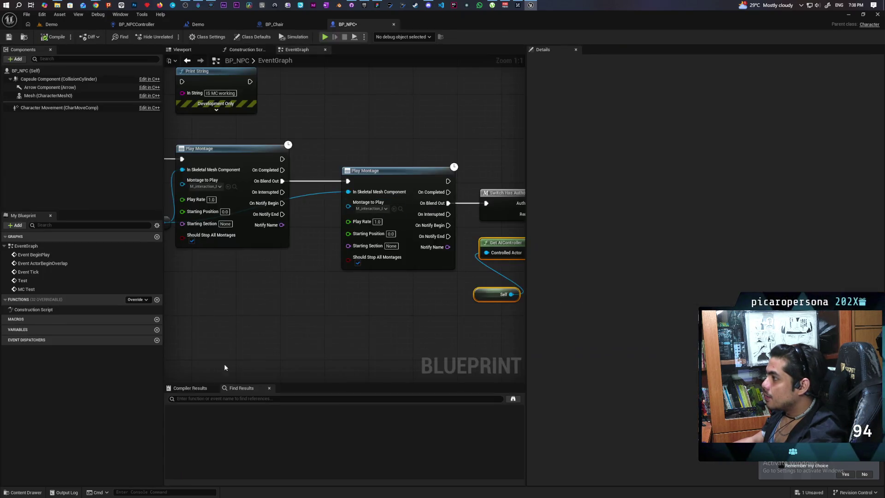
click(32, 492)
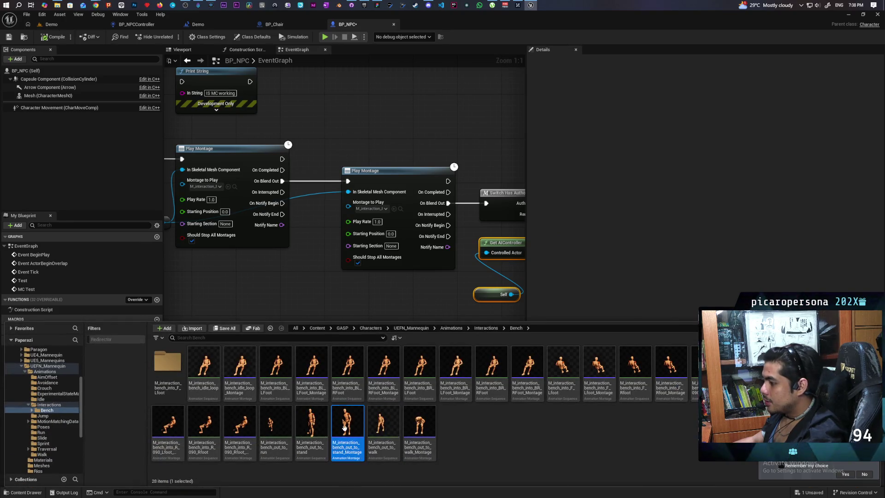
- Duplicate the last Play Montage node with copy and paste
drag(391, 269, 310, 212)
click(310, 212)
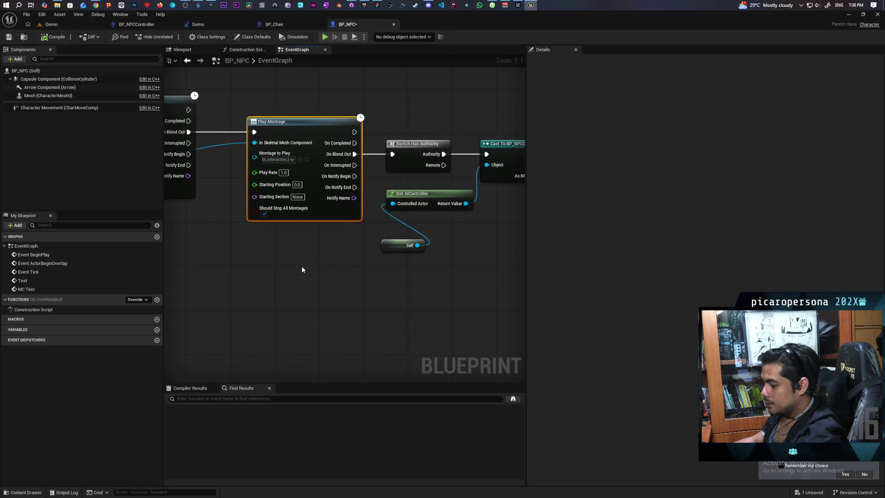
key(ctrl+c)
key(ctrl+v)
- Assign the bench out_to_stand montage to the new Play Montage node
click(26, 492)
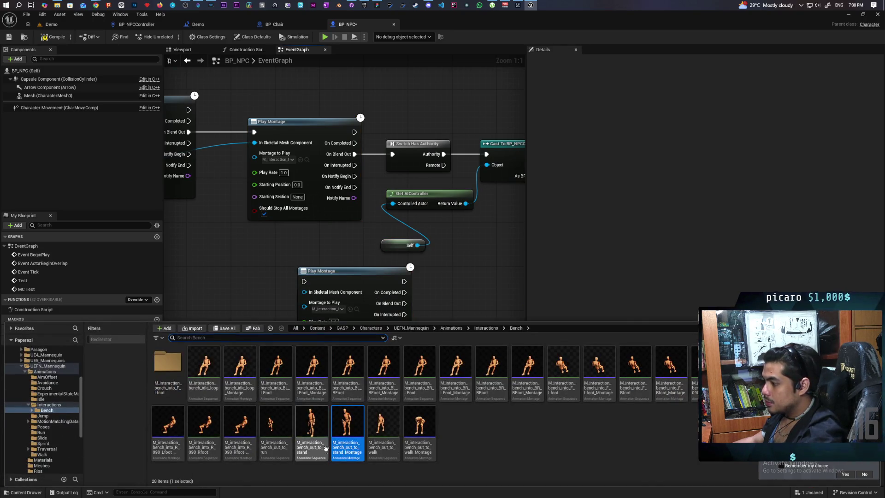
mouse_move(348, 425)
mouse_down()
mouse_move(364, 339)
mouse_move(344, 317)
mouse_move(265, 309)
mouse_up()
click(26, 492)
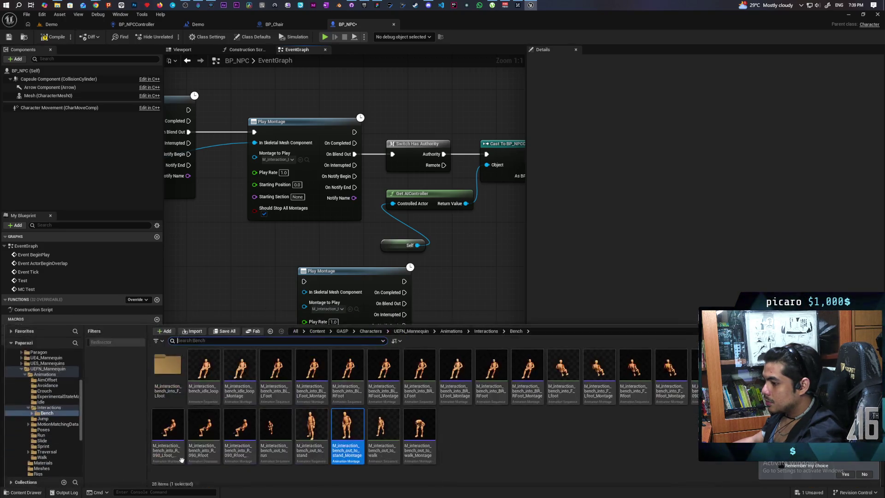
click(349, 309)
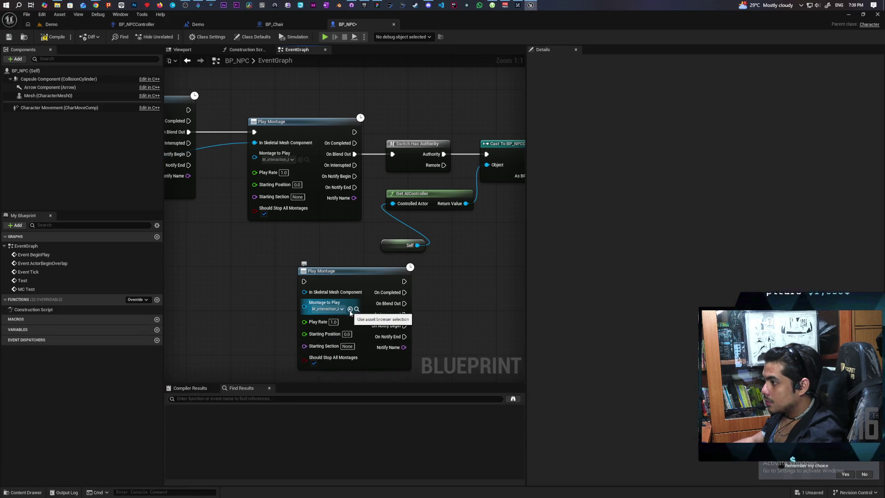
click(356, 309)
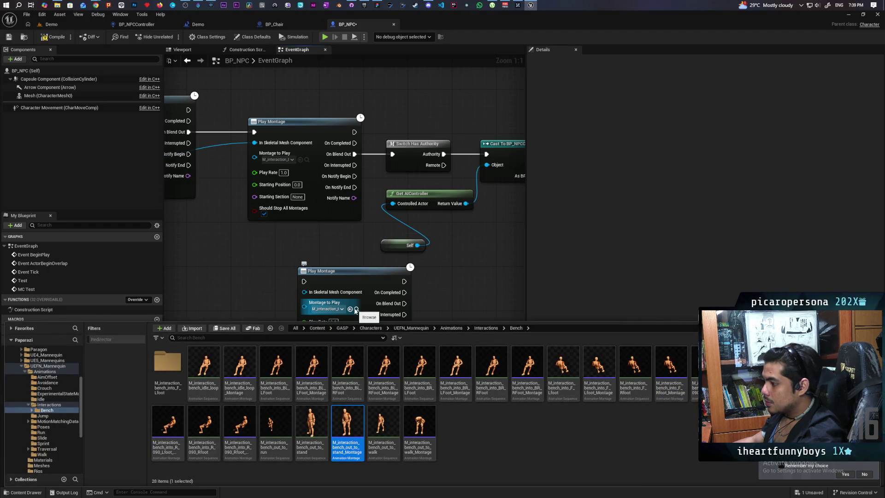
click(238, 294)
drag(217, 244, 396, 231)
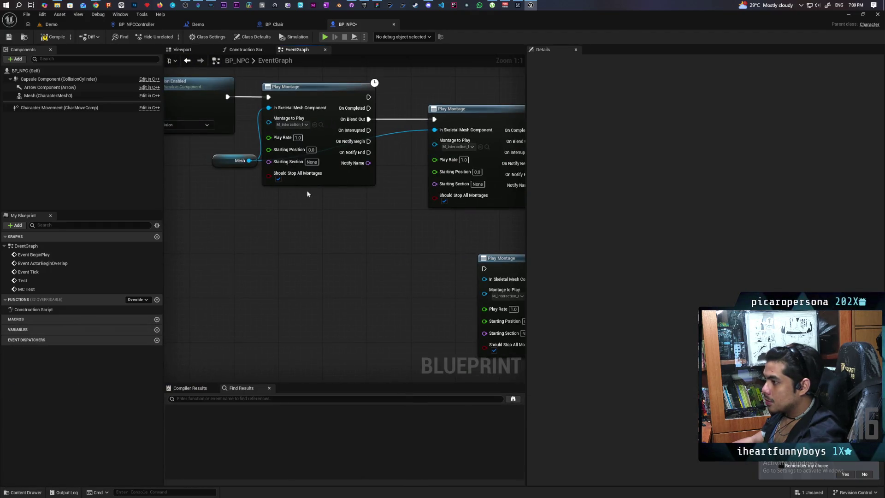
- Feed Mesh into the new node's In Skeletal Mesh and route On Blend Out through it to Switch Has Authority
mouse_move(252, 160)
mouse_down()
mouse_move(458, 290)
mouse_move(447, 298)
mouse_up()
key(Escape)
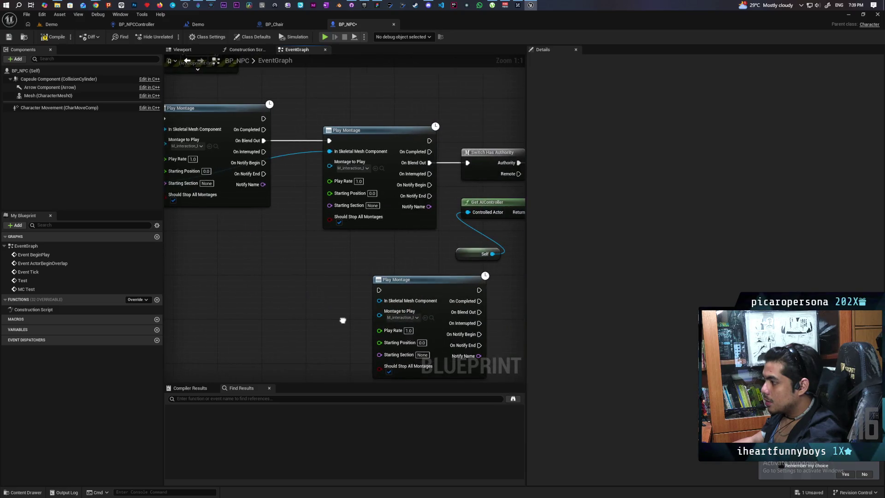
drag(243, 168, 478, 288)
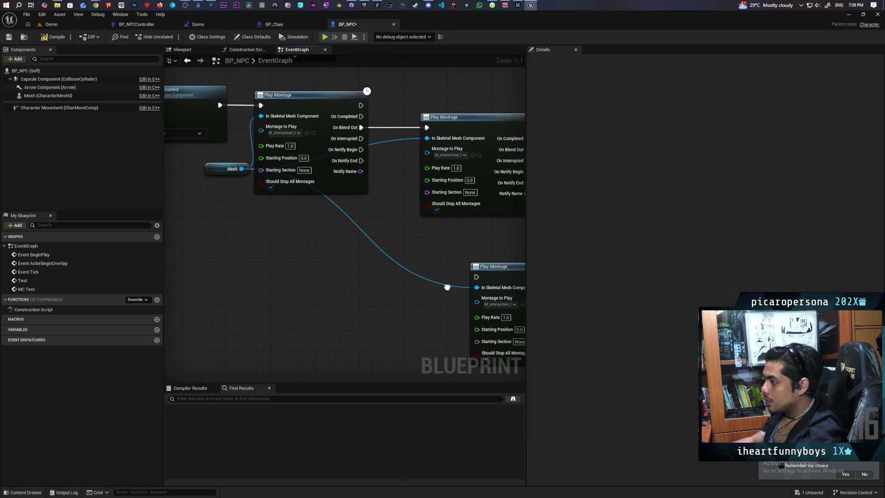
drag(507, 193, 352, 210)
mouse_move(374, 168)
mouse_down()
mouse_move(297, 308)
mouse_move(323, 294)
mouse_up()
mouse_move(424, 315)
mouse_down()
mouse_move(449, 239)
mouse_move(418, 168)
mouse_up()
- Tuck Self under Get AIController and shift the authority, cast and controller nodes right
scroll(466, 277, down, 2)
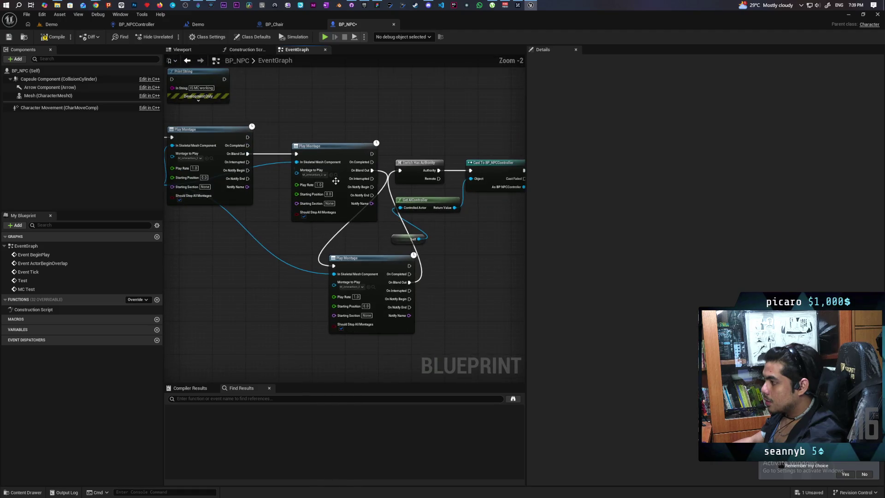
drag(448, 201, 356, 156)
drag(321, 194, 344, 177)
drag(328, 98, 442, 183)
drag(406, 118, 483, 122)
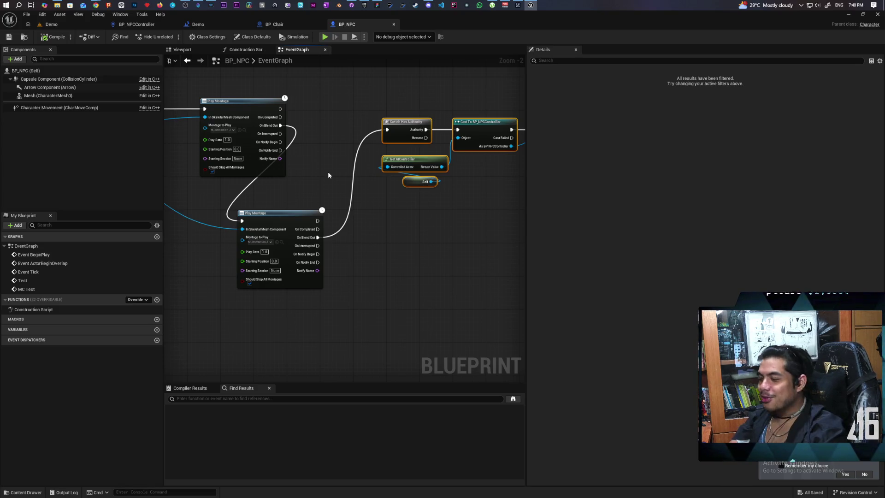
- Place the new Play Montage in line with the other two, shift the downstream nodes right, and save BP_NPC
drag(285, 221, 340, 118)
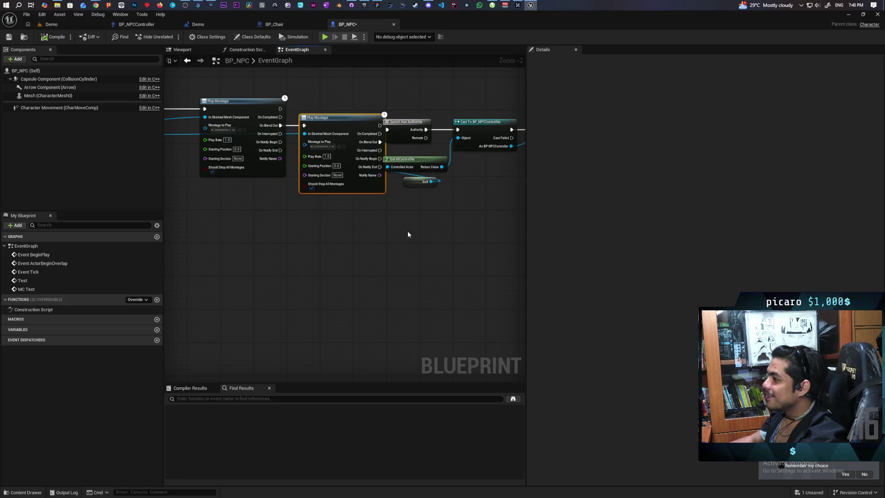
drag(406, 233, 310, 257)
mouse_move(493, 109)
mouse_down()
mouse_move(349, 213)
mouse_move(295, 217)
mouse_up()
drag(305, 163, 346, 176)
key(ctrl+z)
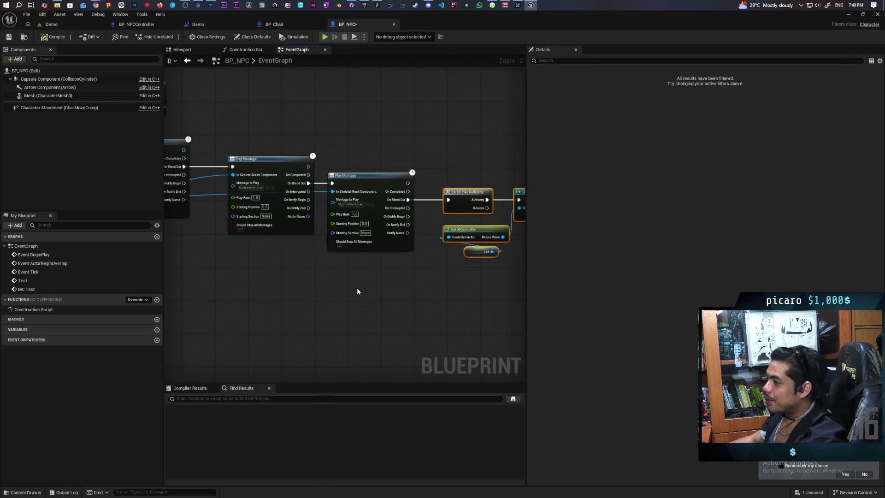
click(9, 38)
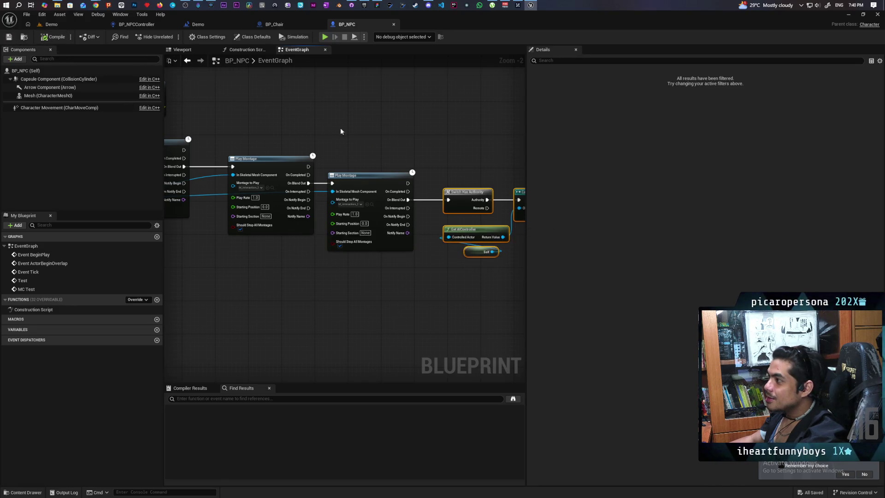
mouse_move(354, 128)
mouse_down()
mouse_move(278, 120)
mouse_move(316, 103)
mouse_up()
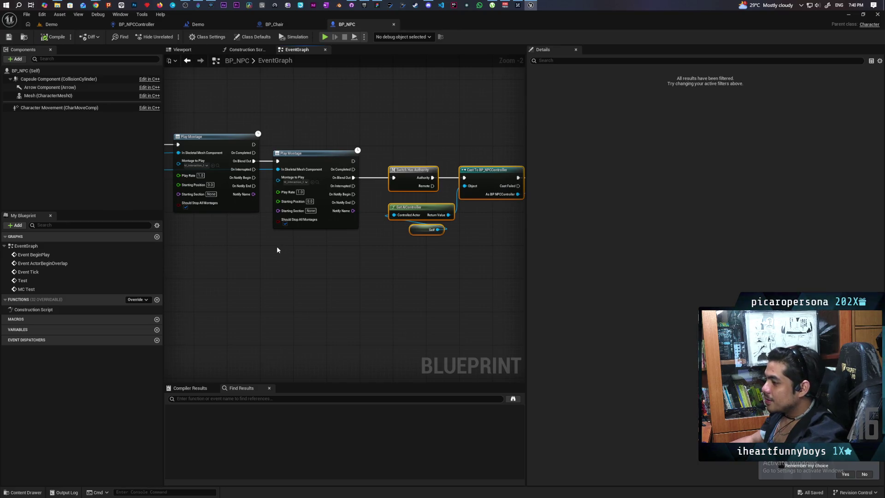
mouse_move(296, 252)
mouse_down()
mouse_move(288, 264)
mouse_move(389, 263)
mouse_move(272, 272)
mouse_move(388, 278)
mouse_move(361, 221)
mouse_up()
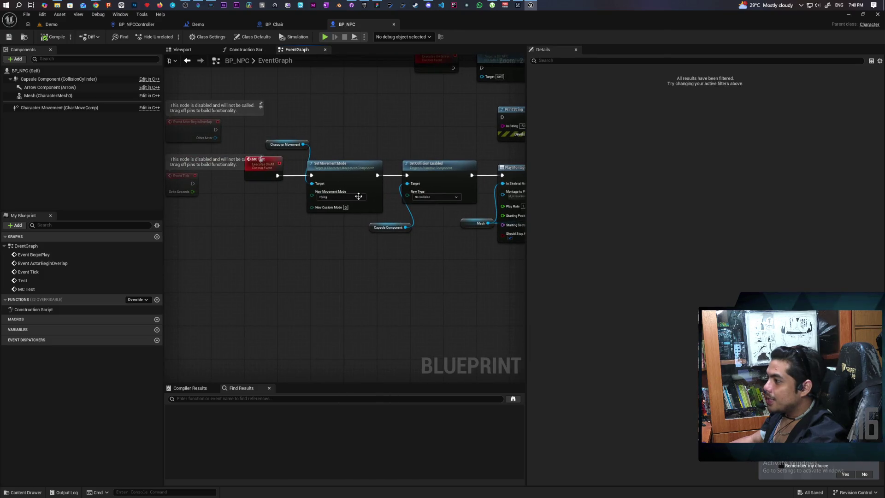
- Rewire so the last montage's On Blend Out runs Set Collision Enabled, then Set Movement Mode
mouse_move(306, 138)
mouse_down()
mouse_move(421, 252)
mouse_move(190, 218)
mouse_move(403, 247)
mouse_move(316, 233)
mouse_up()
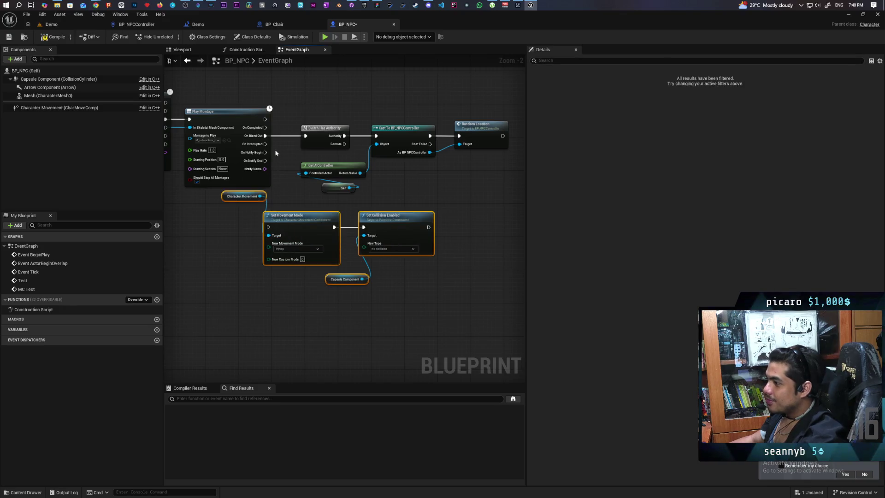
drag(266, 135, 269, 227)
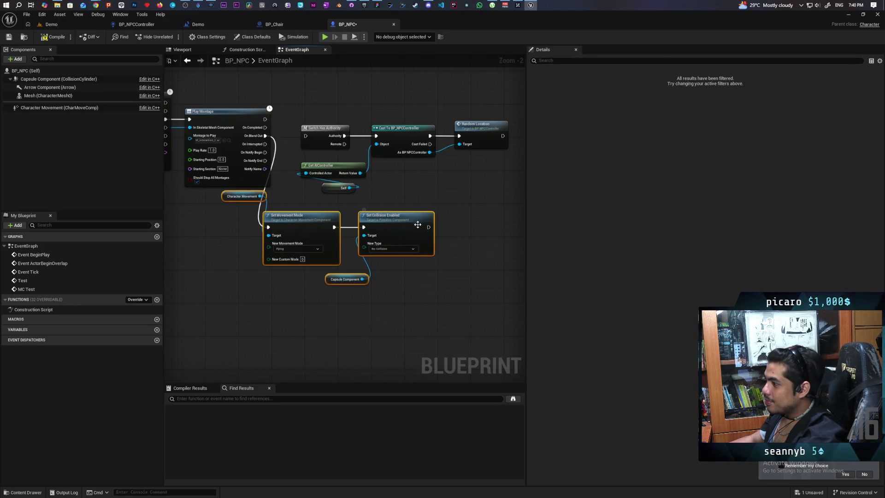
drag(428, 226, 305, 137)
scroll(313, 285, down, 3)
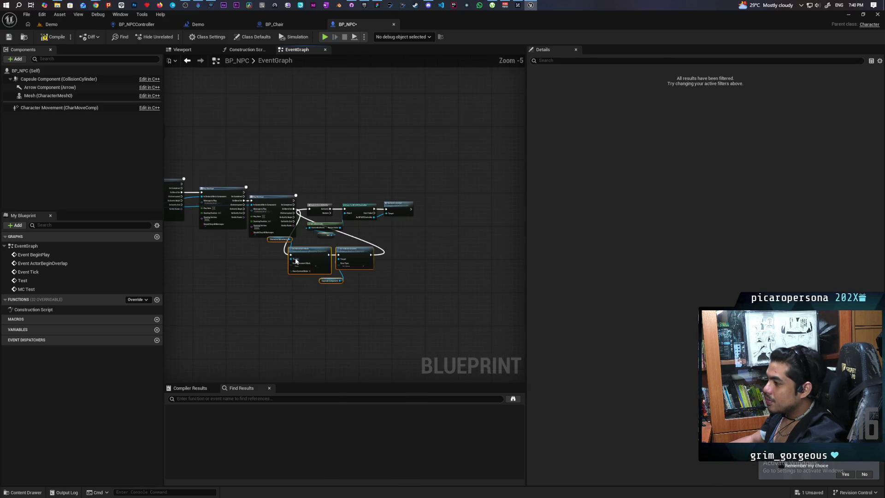
scroll(297, 261, up, 3)
drag(366, 253, 323, 360)
drag(363, 309, 326, 234)
drag(282, 160, 293, 230)
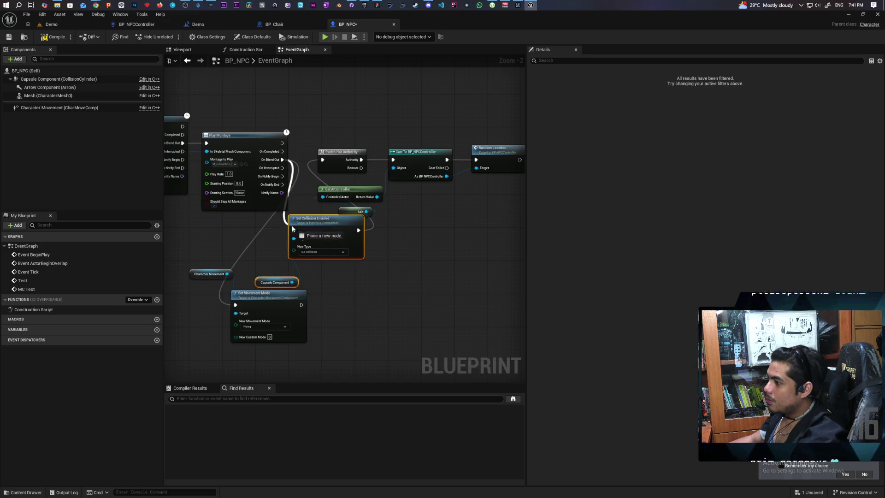
mouse_move(358, 230)
mouse_down()
mouse_move(387, 244)
mouse_move(228, 298)
mouse_move(236, 304)
mouse_move(376, 272)
mouse_up()
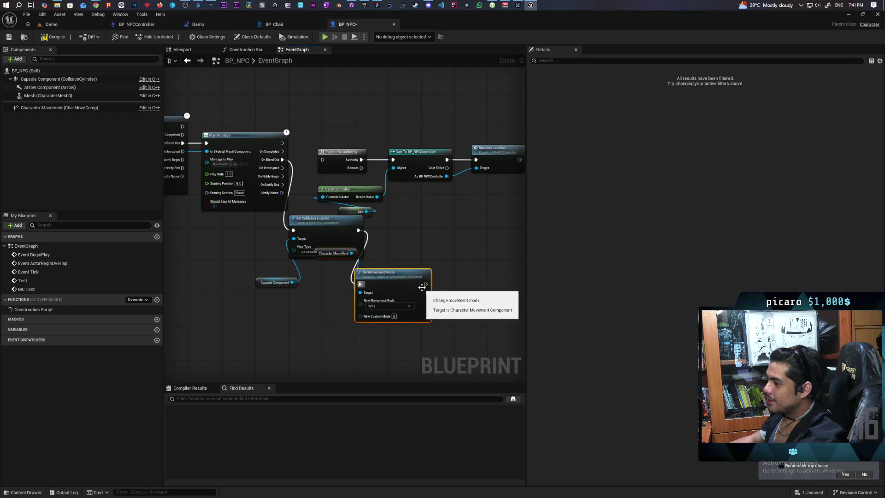
- Rearrange the collision and movement mode nodes so they sit neatly apart
drag(425, 284, 323, 160)
mouse_move(384, 277)
mouse_down()
mouse_move(438, 245)
mouse_move(451, 253)
mouse_up()
mouse_move(275, 296)
mouse_down()
mouse_move(368, 213)
mouse_move(306, 248)
mouse_up()
mouse_move(394, 283)
mouse_down()
mouse_move(451, 221)
mouse_move(429, 257)
mouse_move(438, 256)
mouse_up()
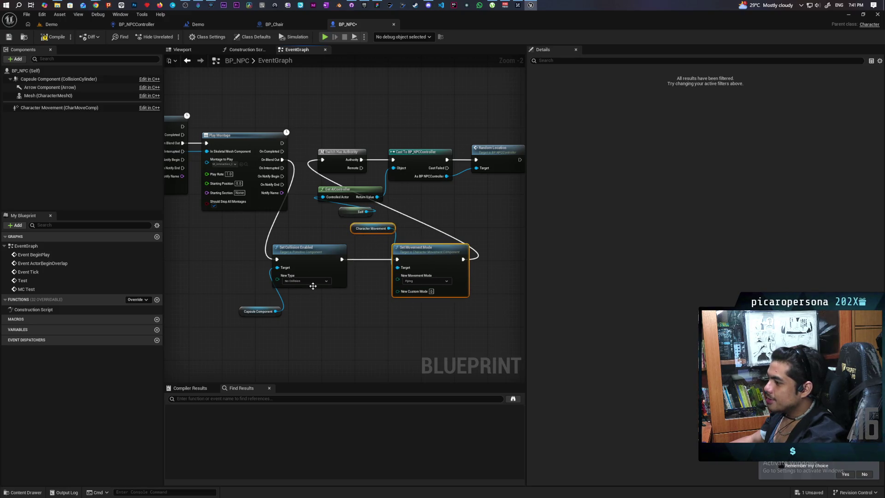
- Set the movement mode to Walking and collision to Query and Physics, then save BP_NPC
click(419, 281)
click(423, 297)
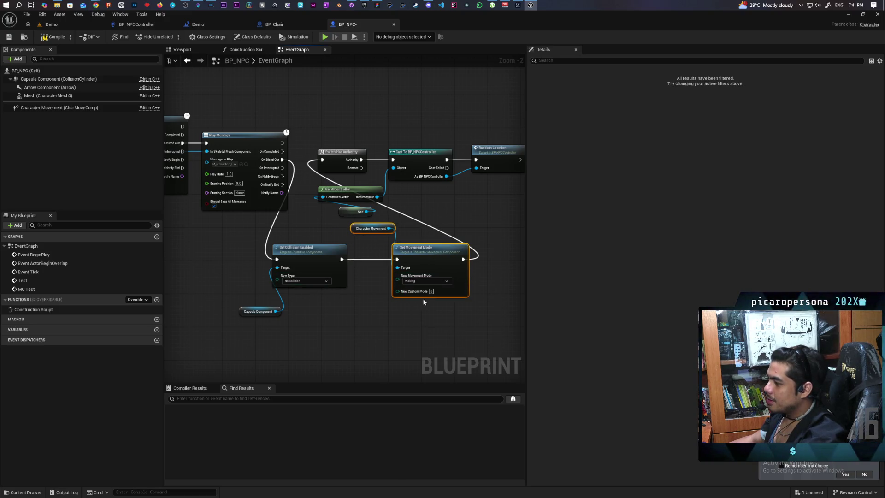
scroll(318, 286, up, 2)
click(317, 280)
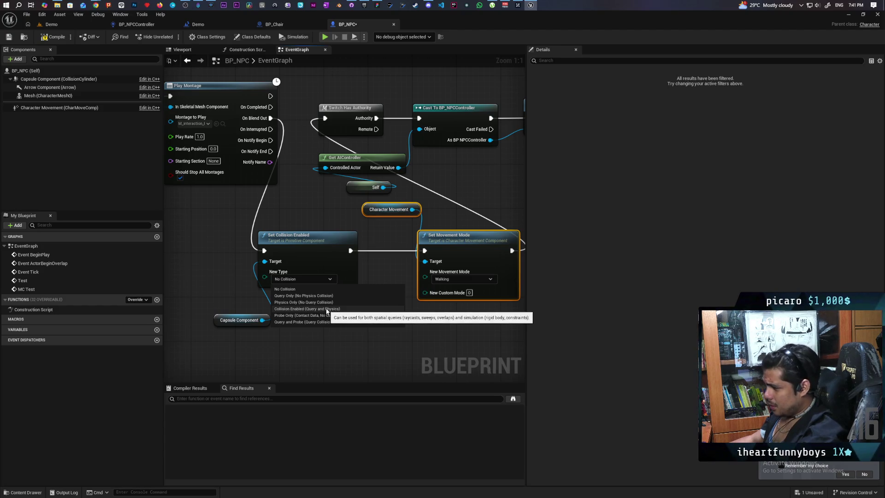
click(322, 309)
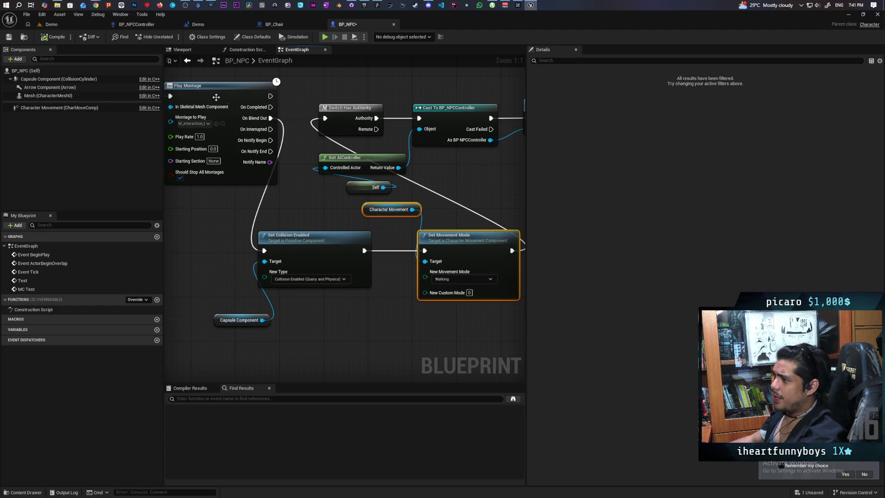
key(ctrl+s)
click(50, 26)
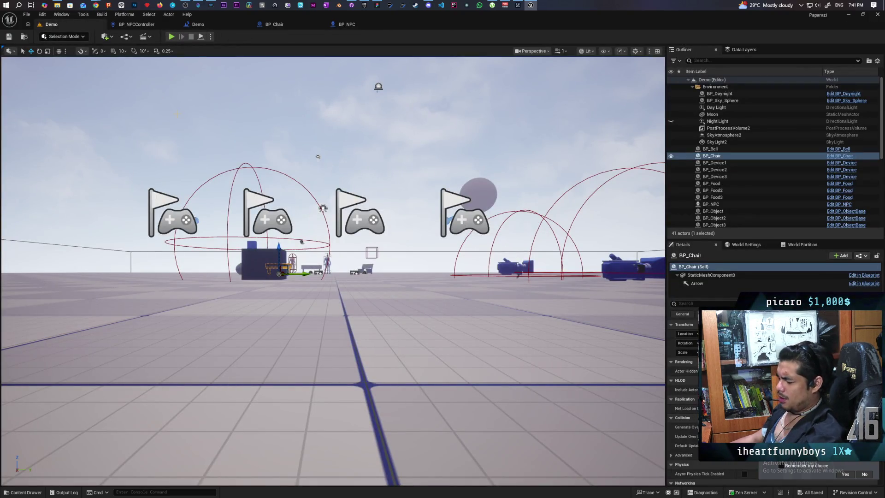
- Start a Play-in-Editor test of the Demo level with three clients
click(358, 24)
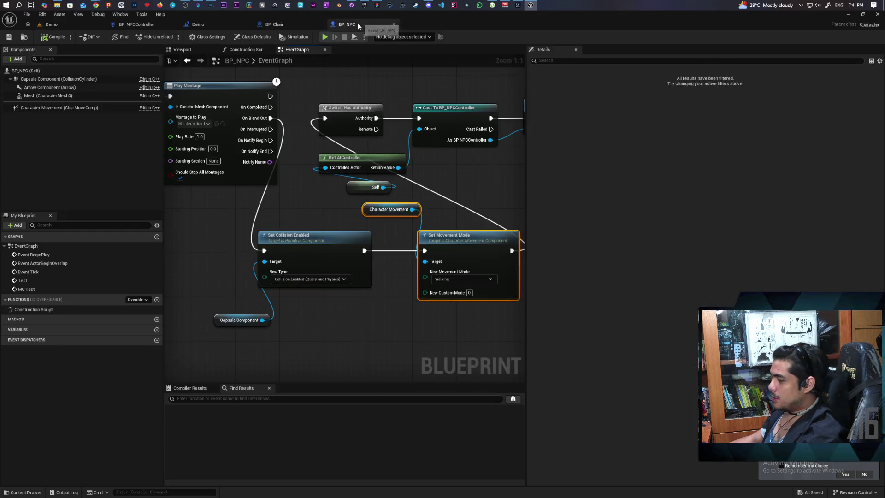
click(58, 25)
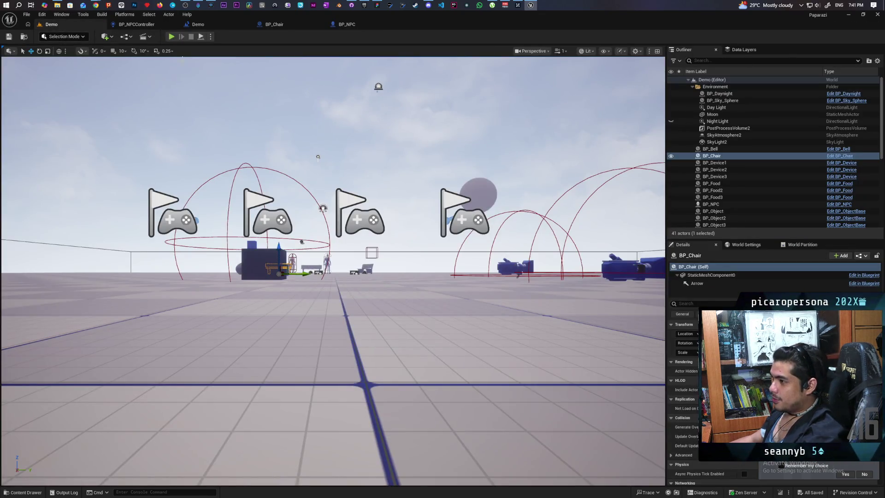
drag(496, 29, 627, 27)
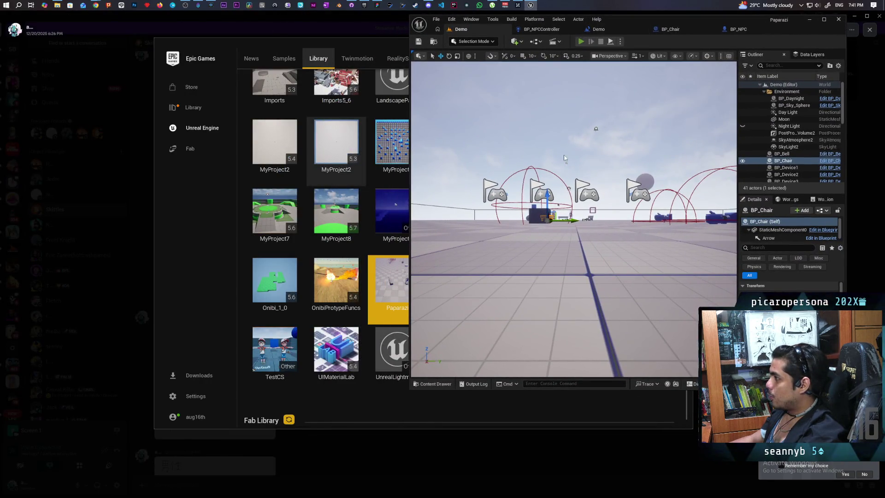
key(alt+p)
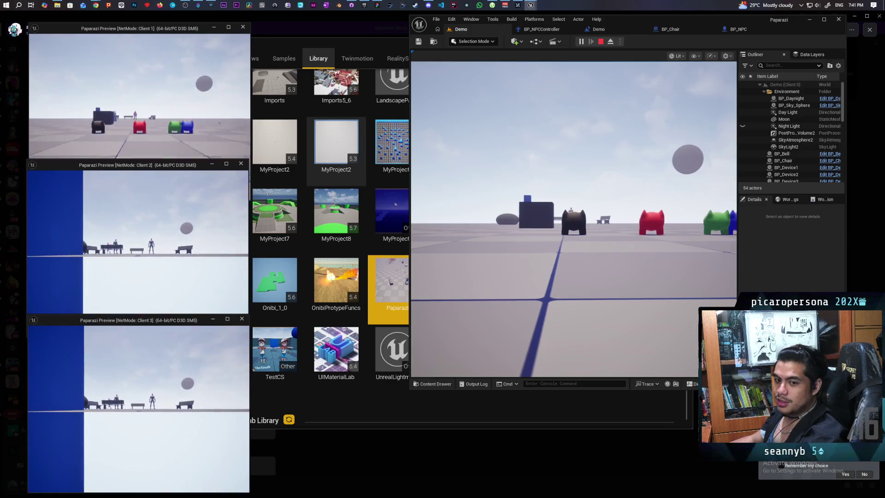
- Walk the red character toward the benches and watch the NPC stand up and walk off
click(467, 258)
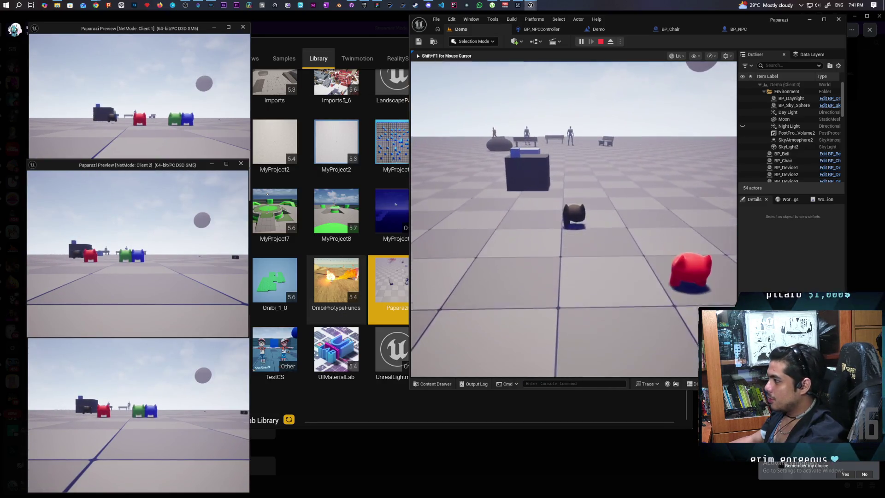
key(w)
key(w)
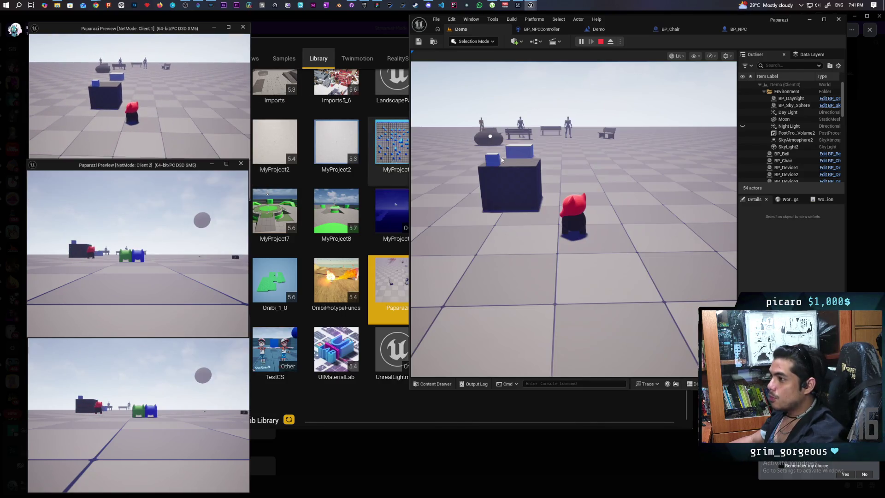
click(494, 160)
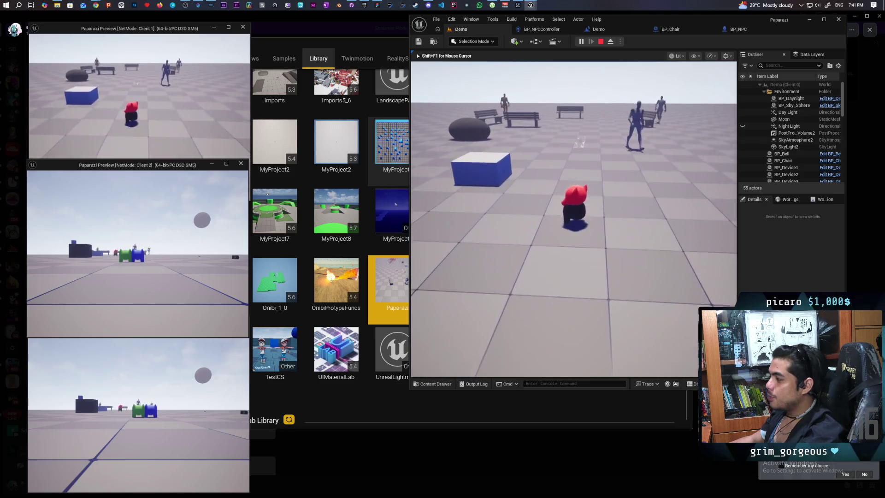
key(w)
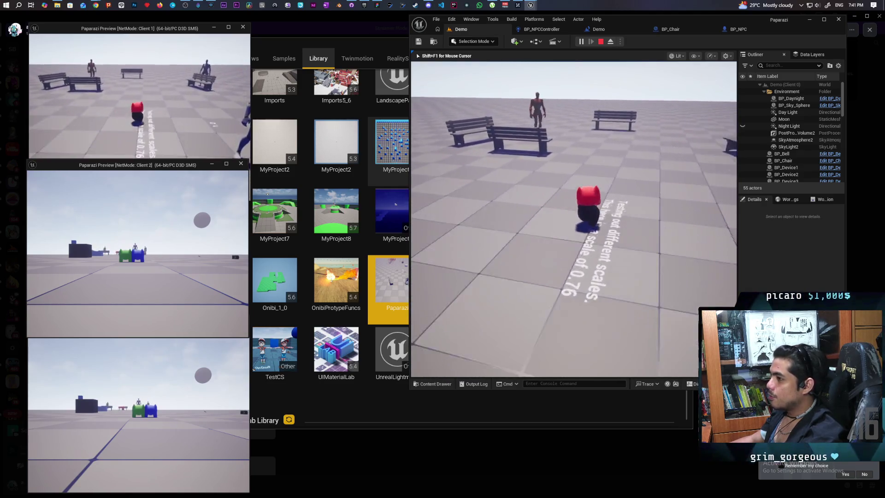
key(w)
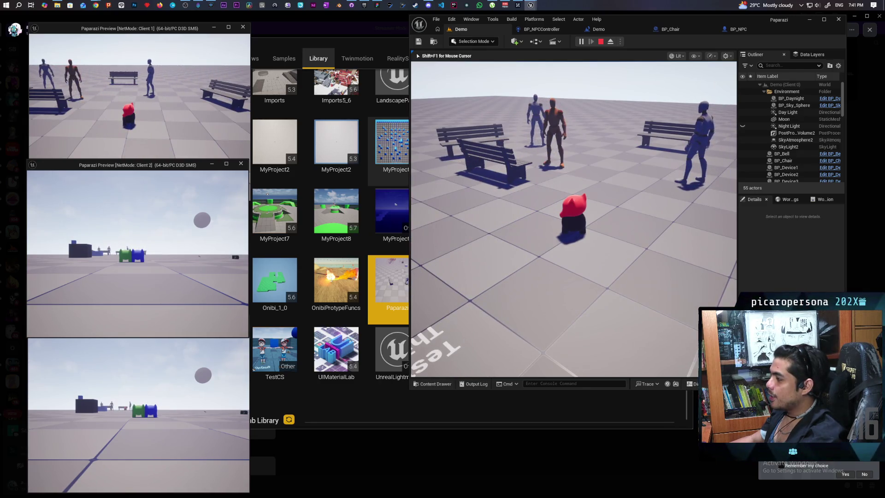
key(w)
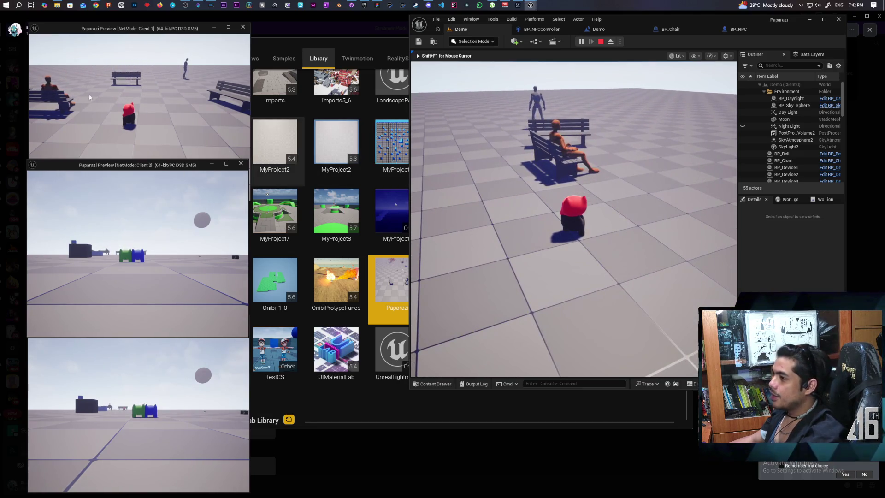
click(89, 97)
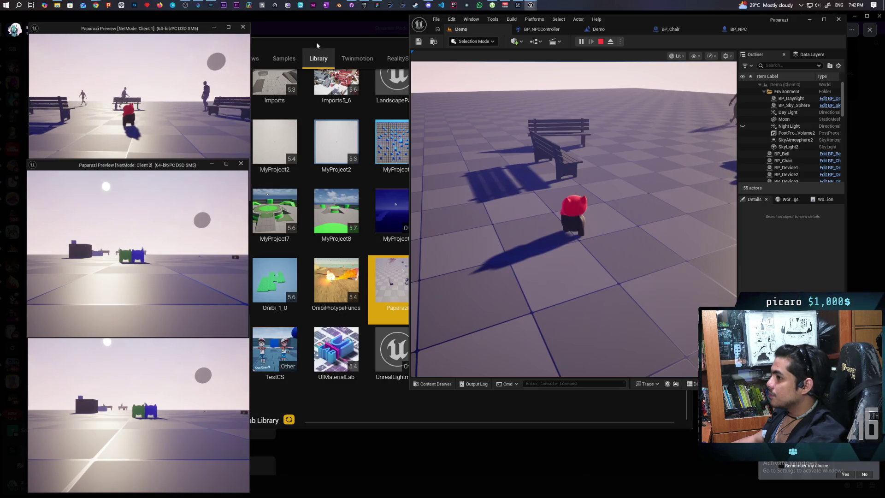
- Walk the player between the benches toward the standing NPC, stop the session, and reopen BP_NPC
click(574, 219)
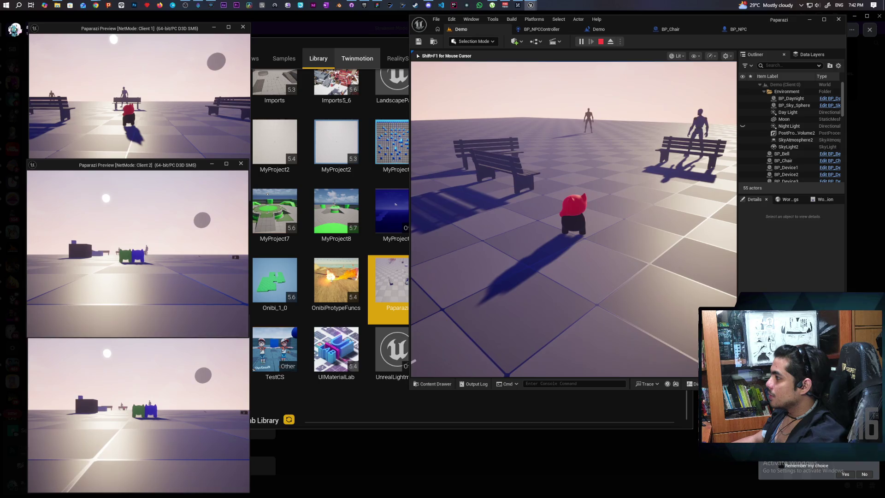
key(w)
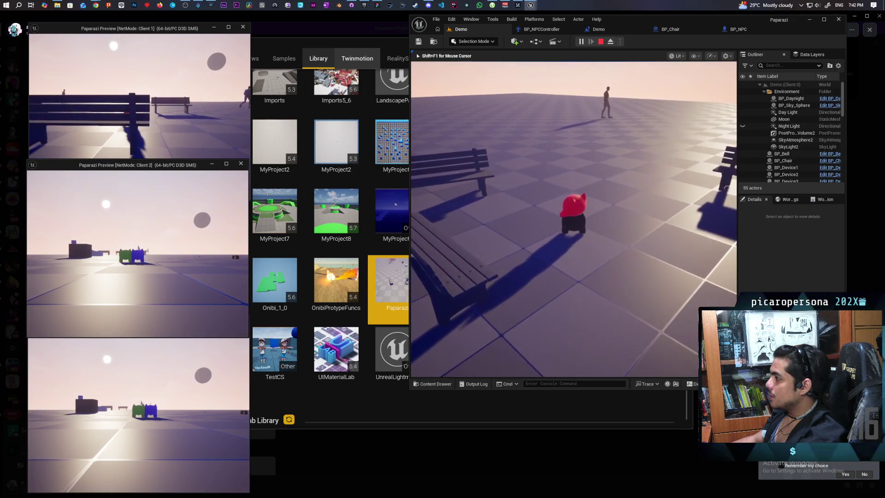
key(w)
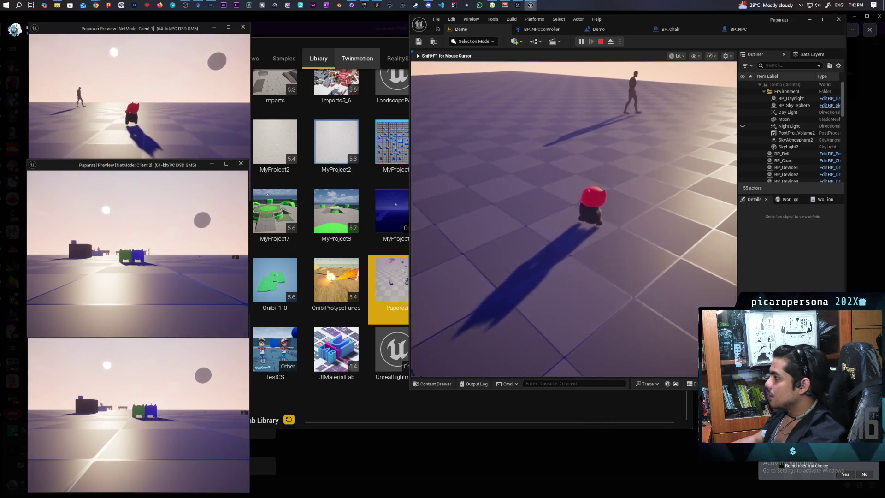
key(w)
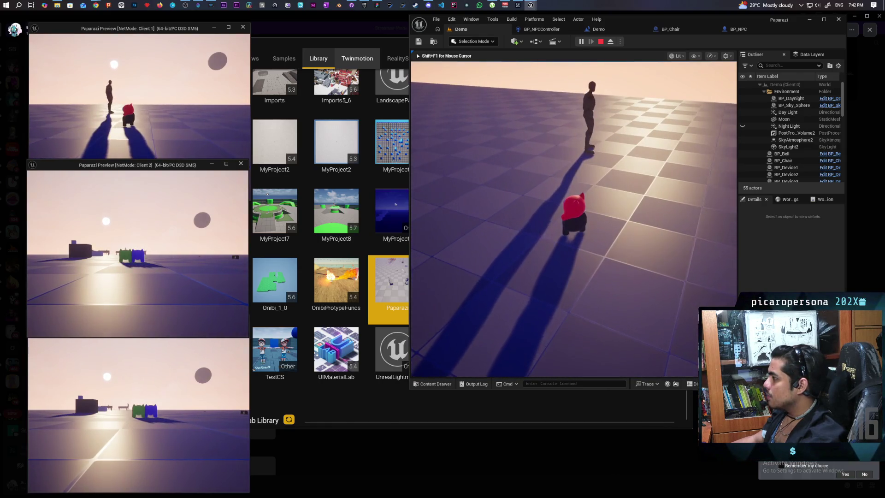
key(Escape)
click(745, 31)
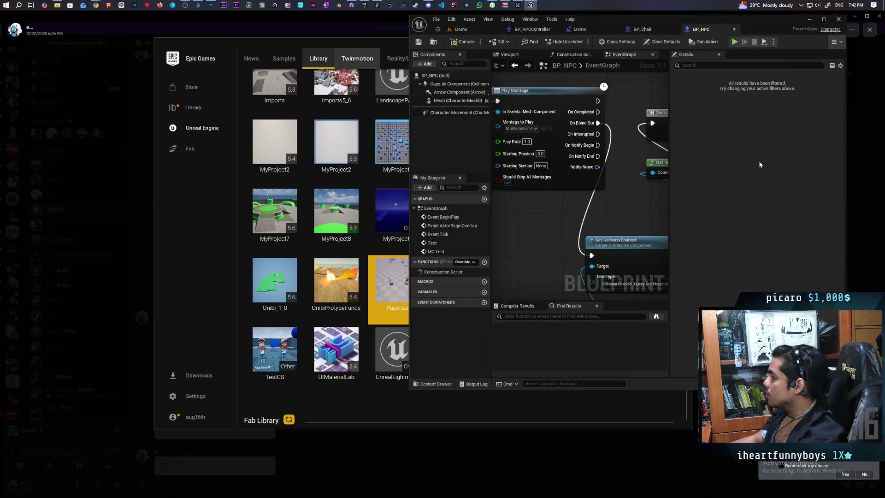
- Show the Character Movement (CharMoveComp) properties in Details, then return to the Demo level
click(440, 112)
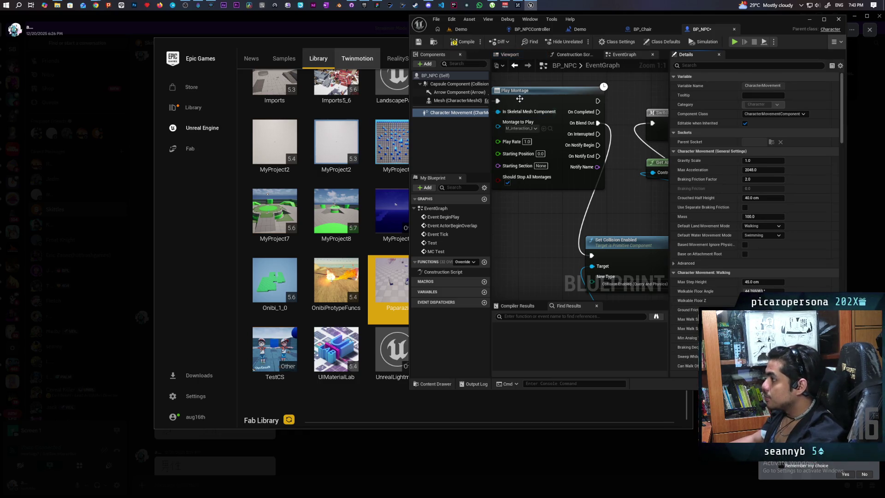
click(464, 29)
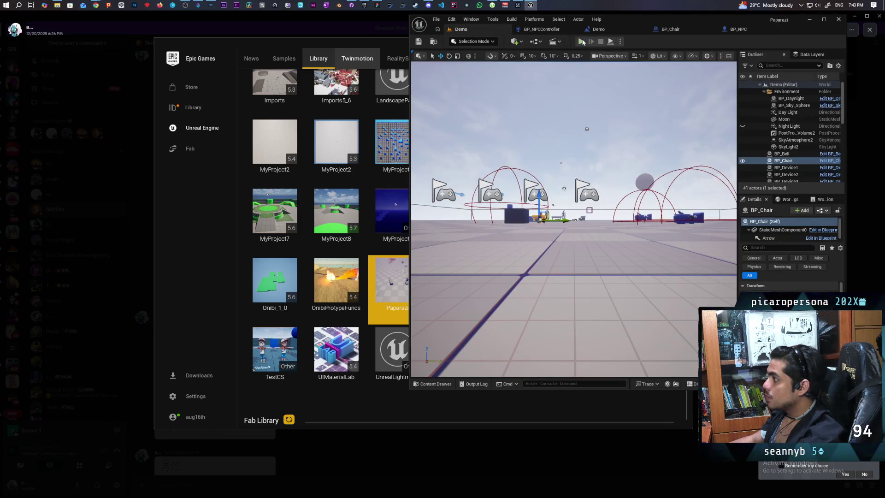
- Launch a three-client play test of Demo, bring the client previews forward, and walk toward the benches
key(alt+p)
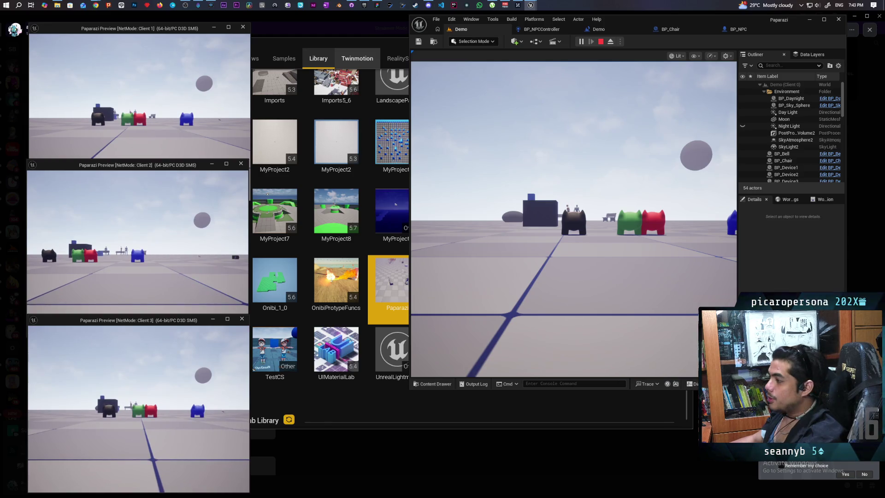
click(537, 231)
key(shift+F1)
click(138, 115)
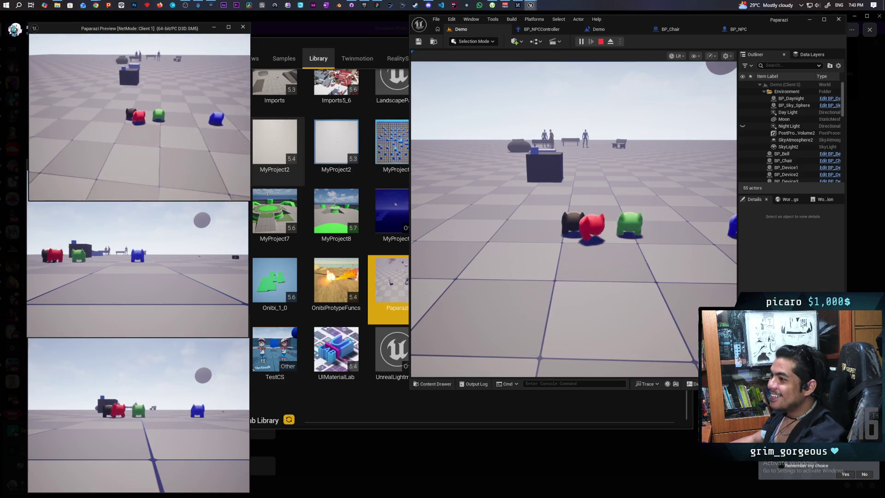
click(139, 253)
click(573, 230)
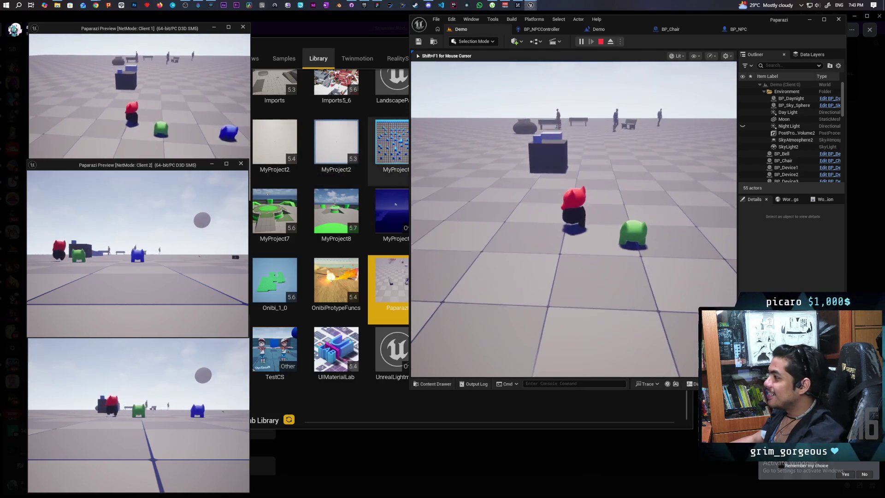
key(w)
key(w)
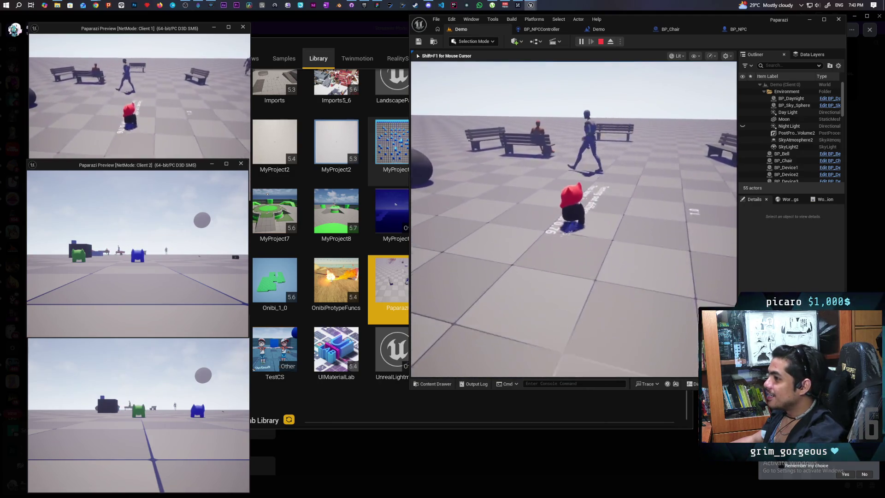
key(w)
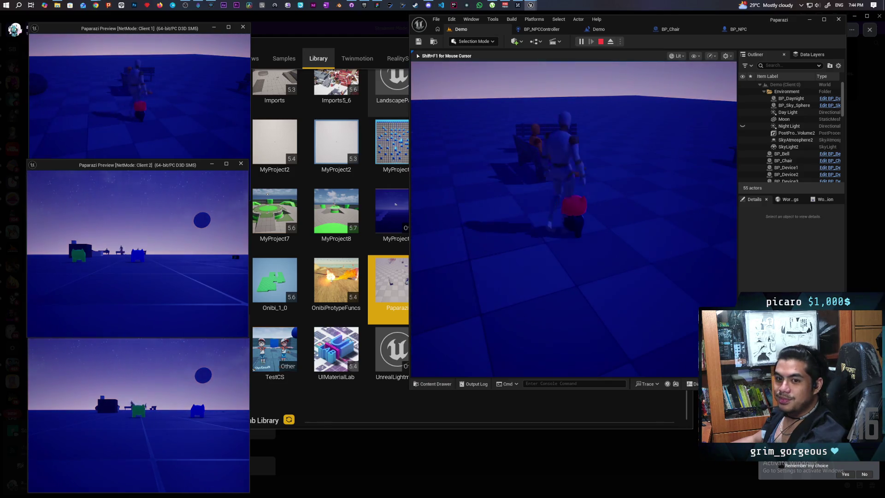
- Turn toward the red character, walk it forward, then stop the play session
key(s)
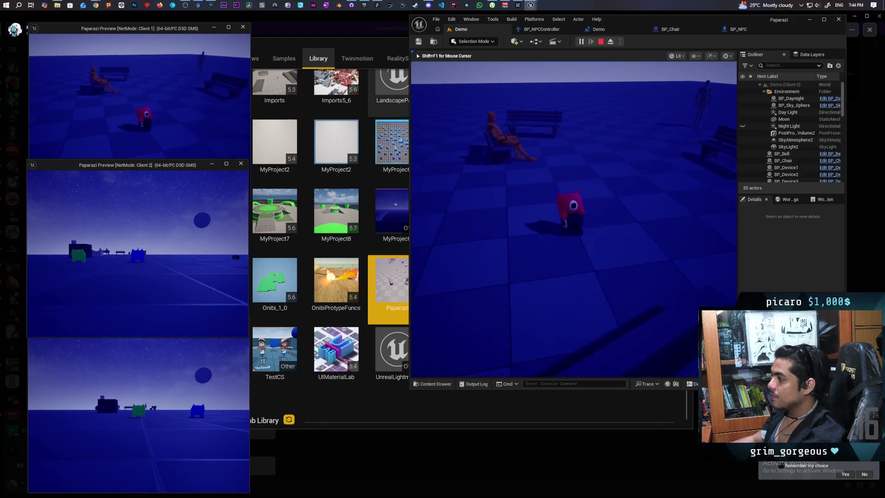
key(w)
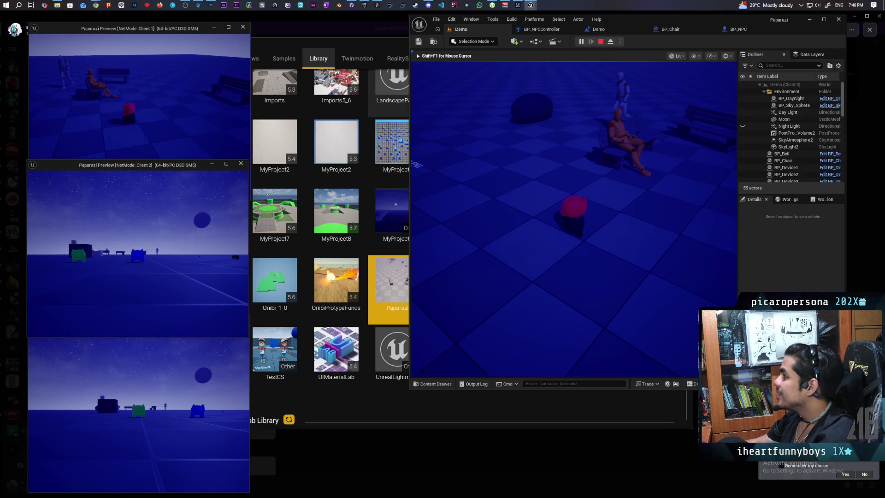
key(Escape)
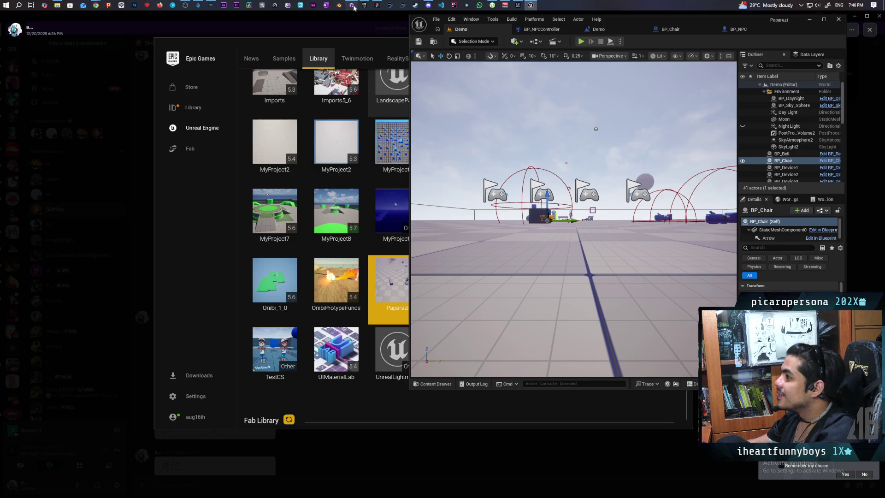
- Commit the 4 changed files to main in GitHub Desktop with the summary 'basic loop in AI controller'
click(353, 6)
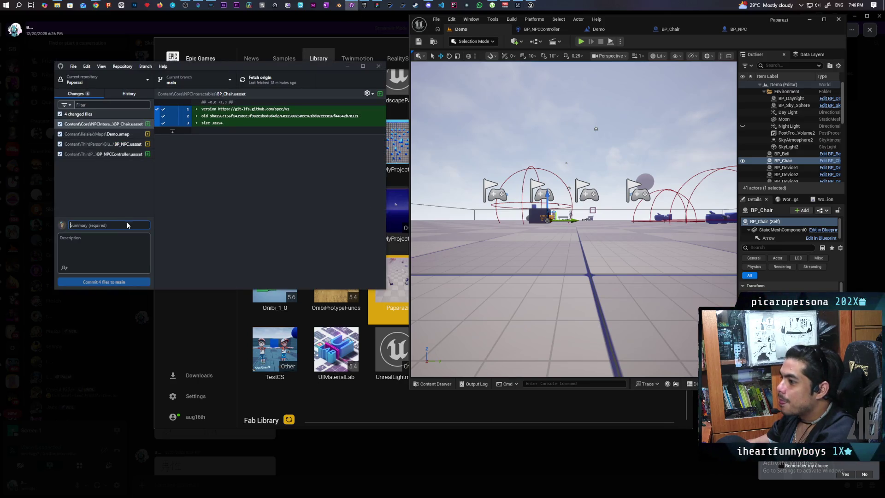
text(moved)
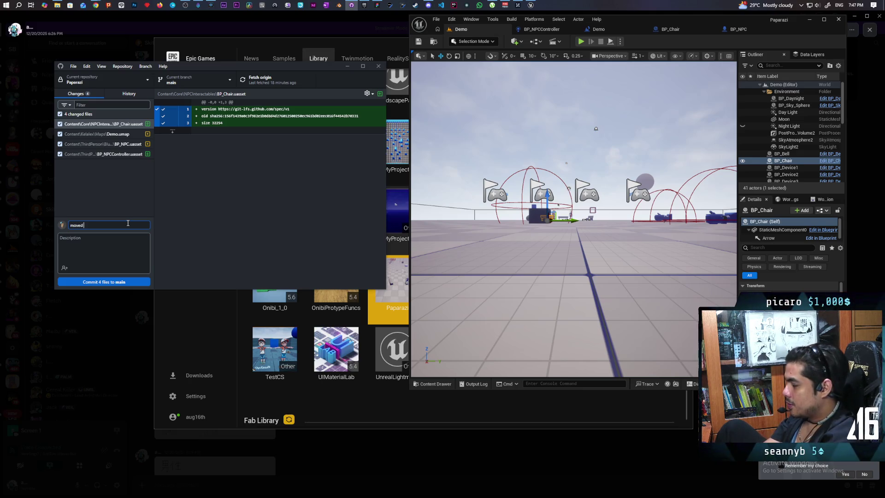
key(BackSpace)
key(BackSpace)
text(basic loop in AI controller)
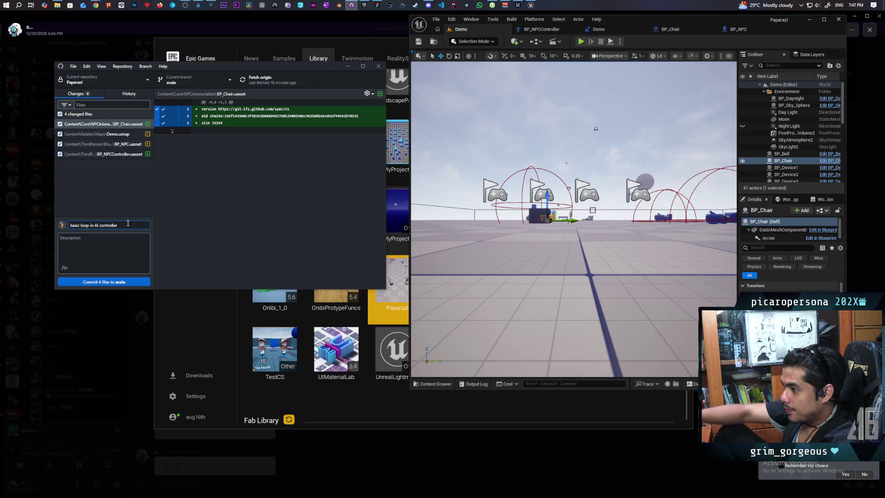
click(103, 281)
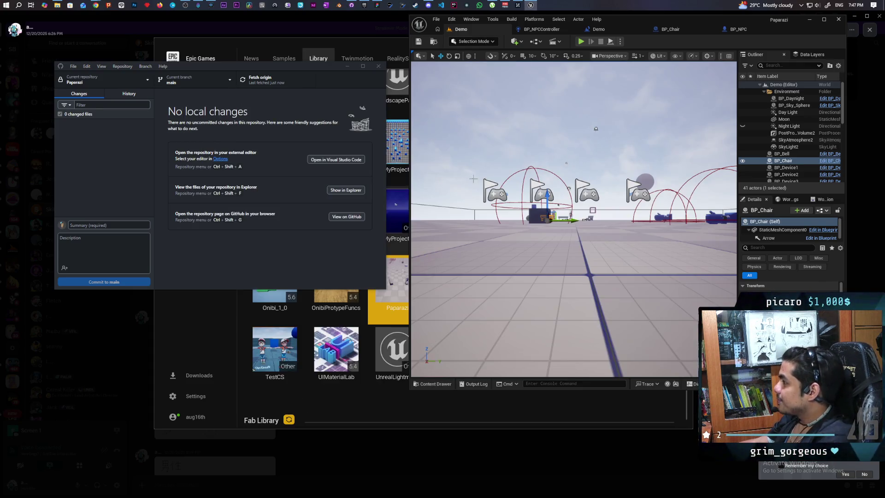
click(516, 182)
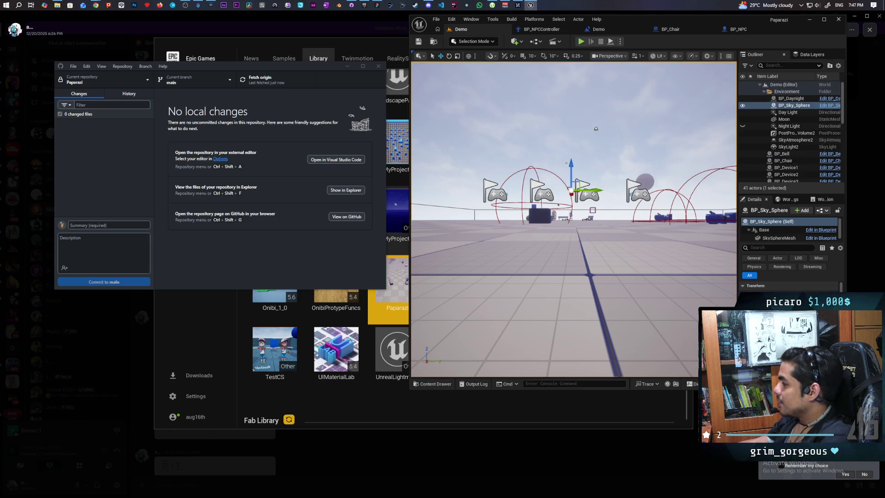
key(f)
key(w)
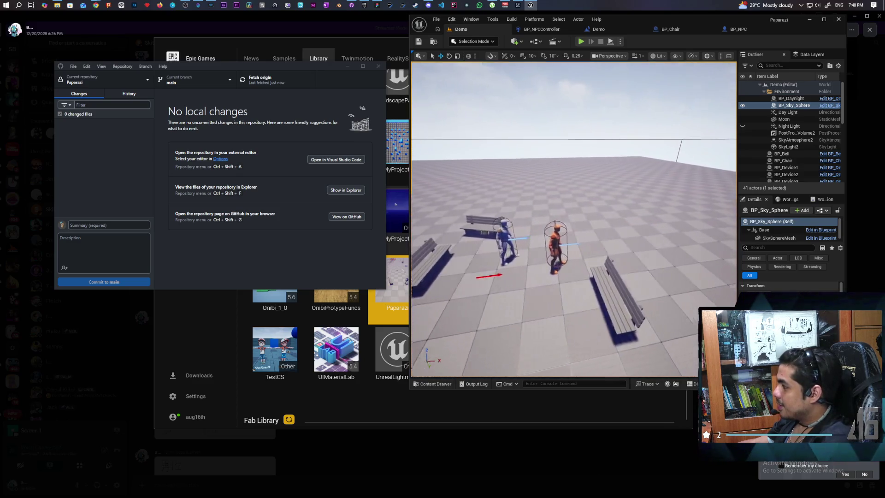
key(w)
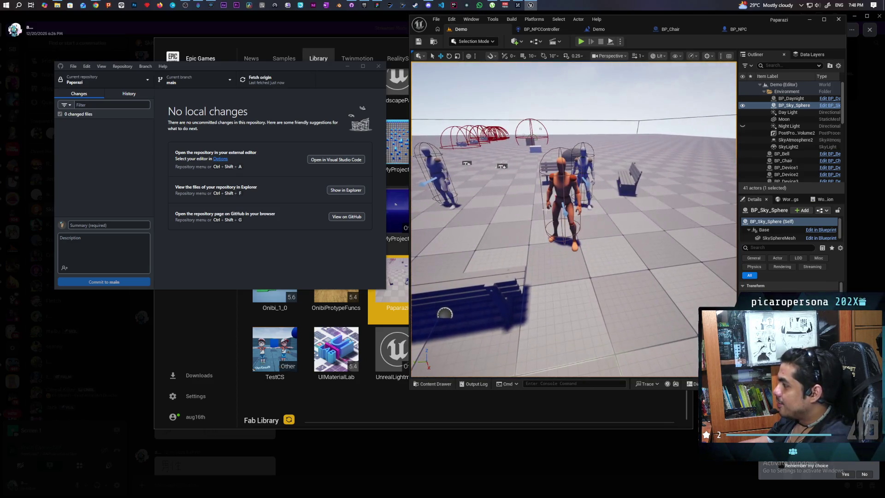
key(s)
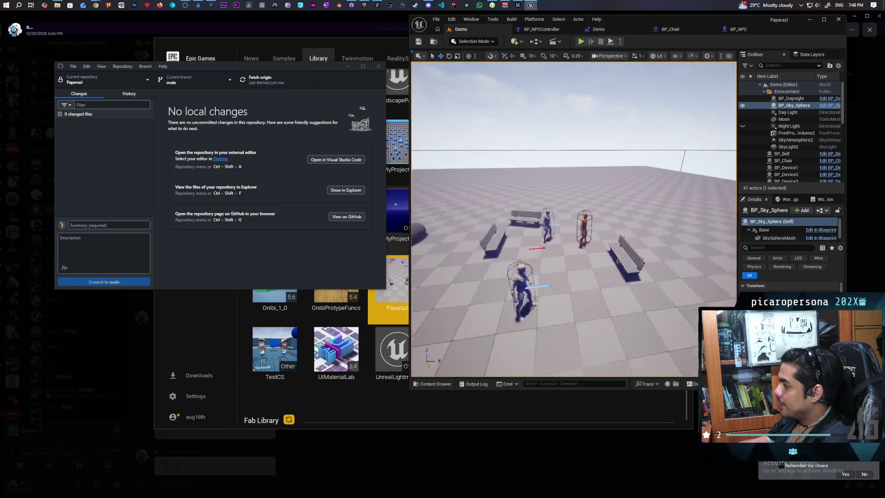
key(s)
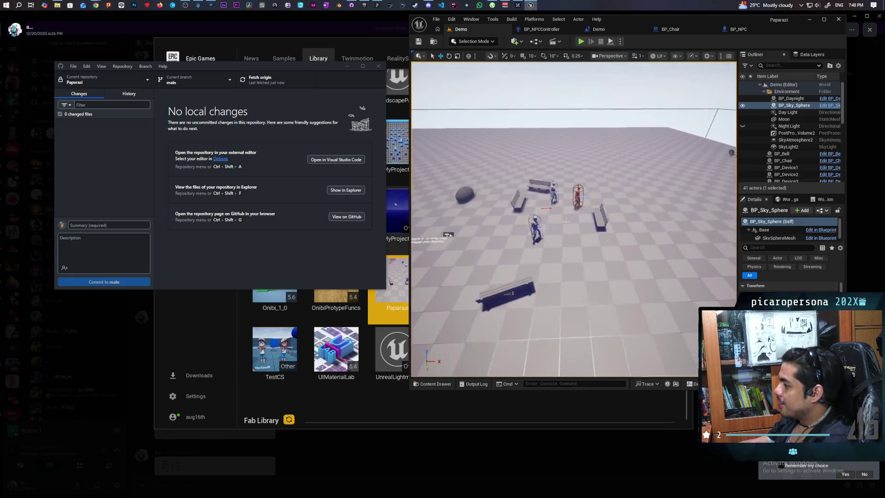
key(w)
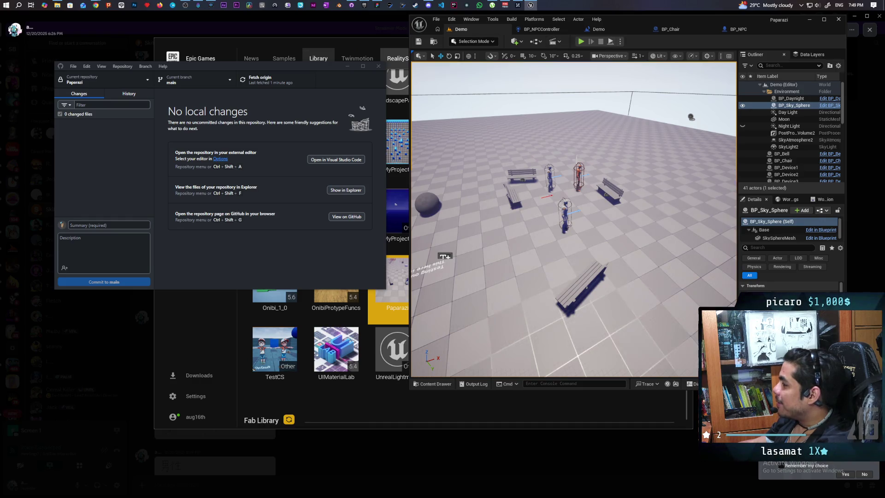
mouse_move(623, 209)
mouse_down()
mouse_move(553, 235)
mouse_move(555, 203)
mouse_move(553, 238)
mouse_move(557, 198)
mouse_move(557, 239)
mouse_up()
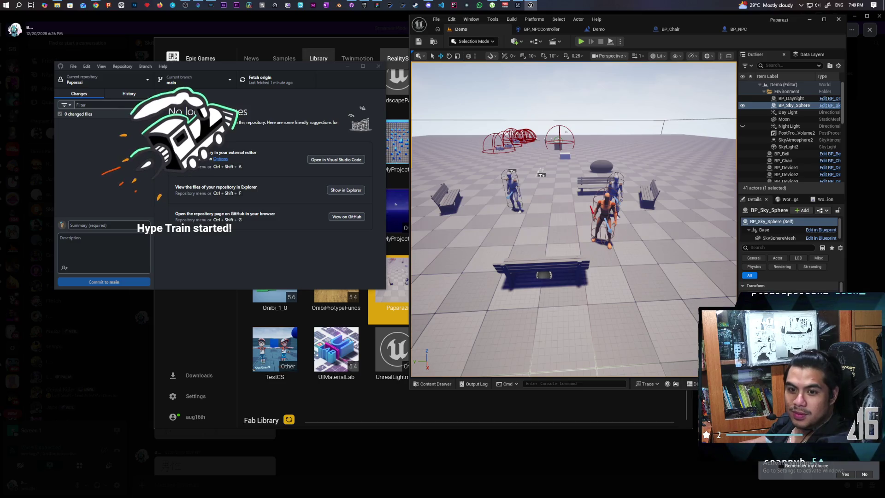
drag(558, 239, 557, 241)
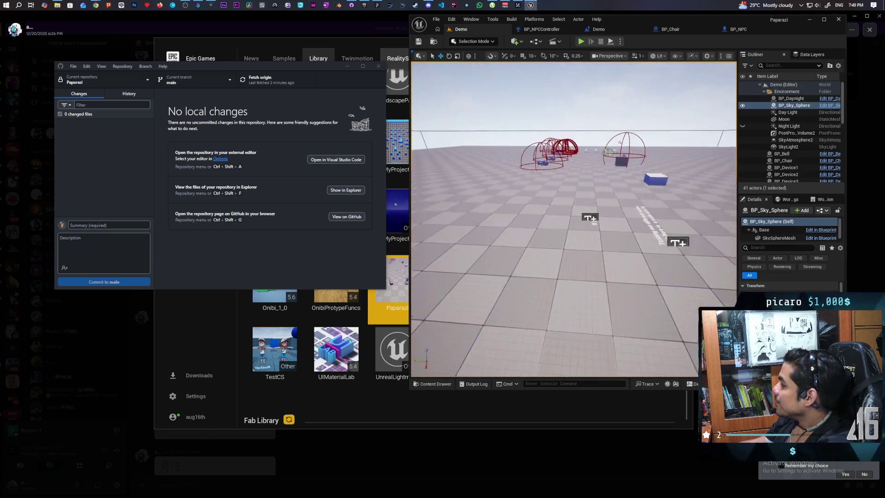
click(744, 33)
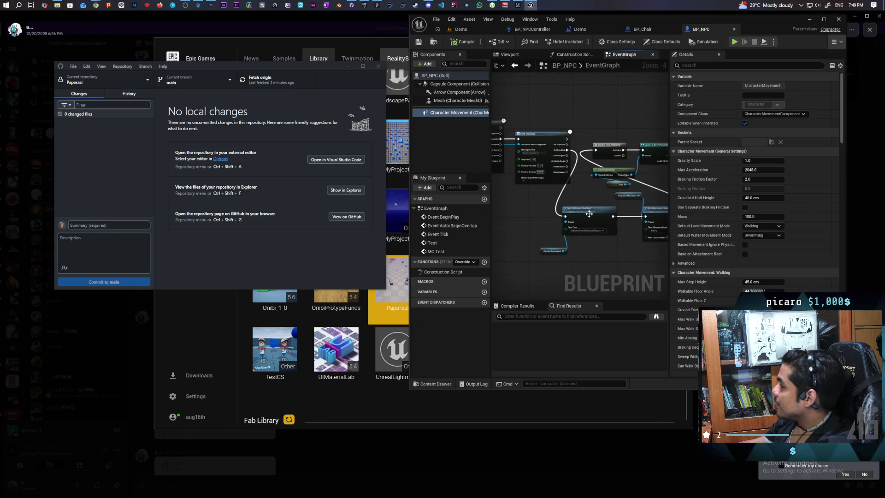
click(462, 29)
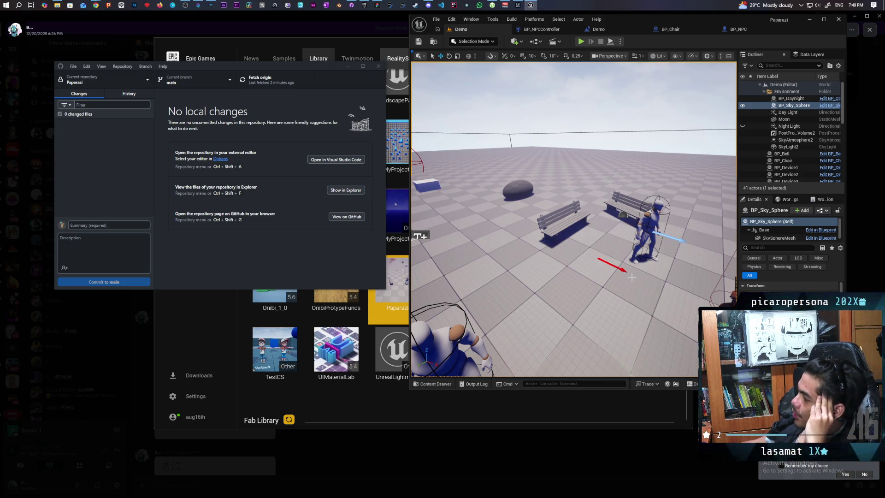
scroll(608, 260, down, 5)
scroll(608, 260, down, 5)
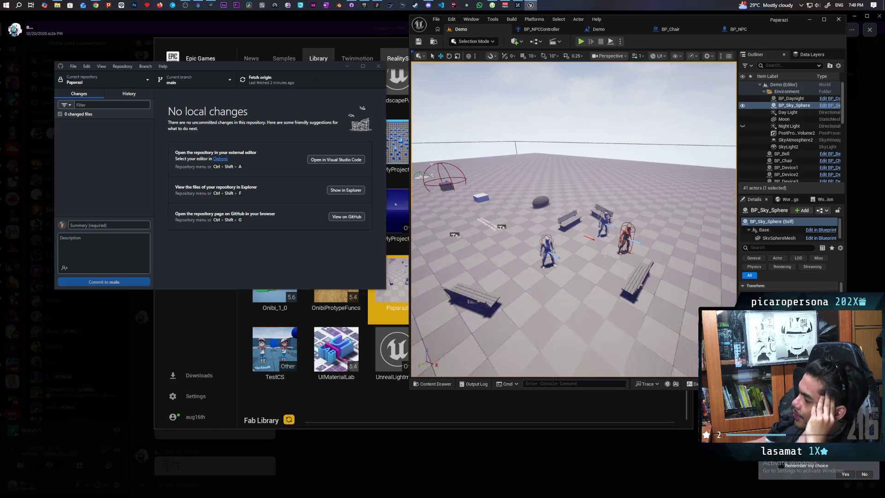
scroll(606, 255, up, 6)
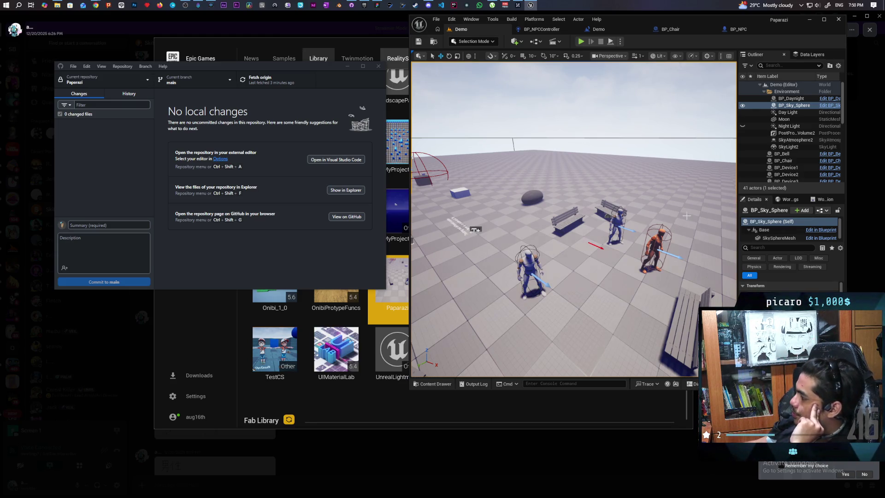
- Select the BP_NPC actor in the Demo level viewport and pull the camera back
click(653, 254)
scroll(609, 294, down, 2)
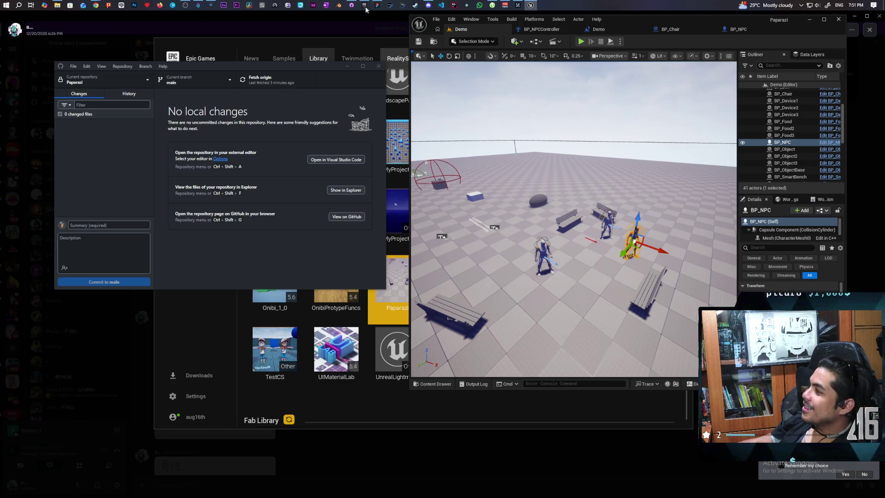
mouse_move(376, 5)
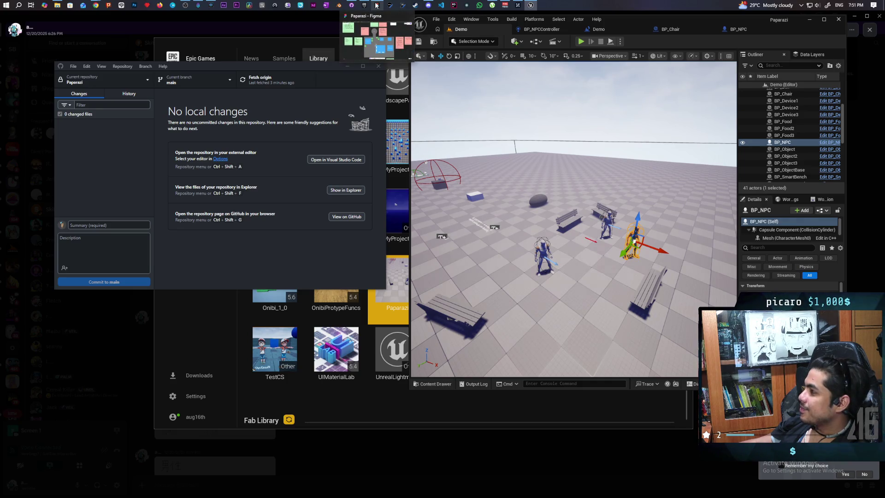
- Fly the camera to frame the red wireframe spheres, dome and flag markers, then maximize the editor
mouse_move(574, 219)
mouse_down()
mouse_move(567, 291)
mouse_move(567, 260)
mouse_move(566, 275)
mouse_move(551, 275)
mouse_move(551, 283)
mouse_move(692, 211)
mouse_up()
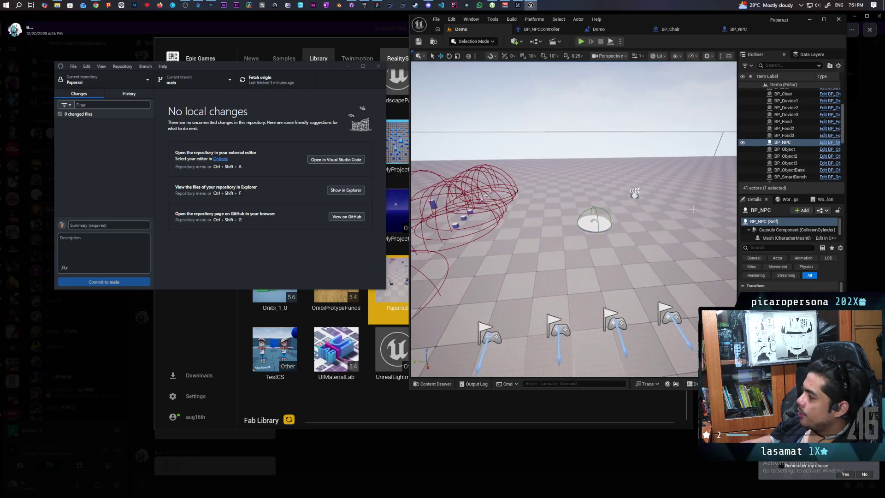
drag(599, 282, 603, 291)
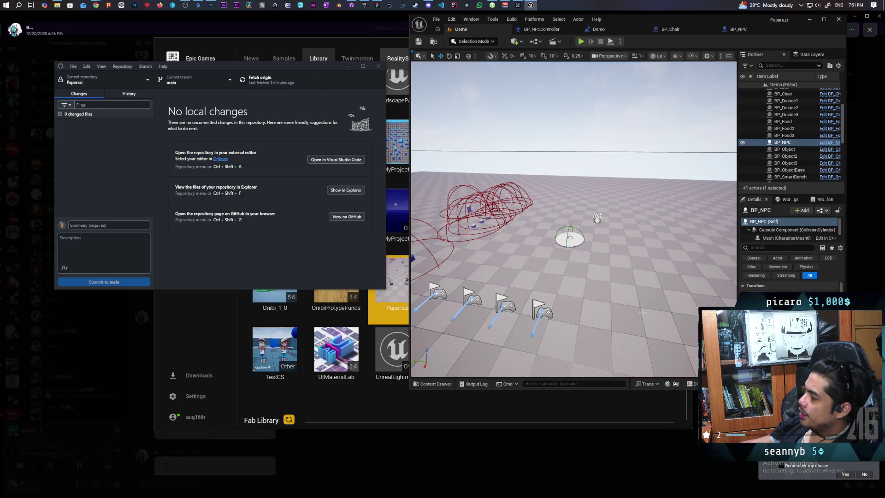
drag(574, 219, 547, 215)
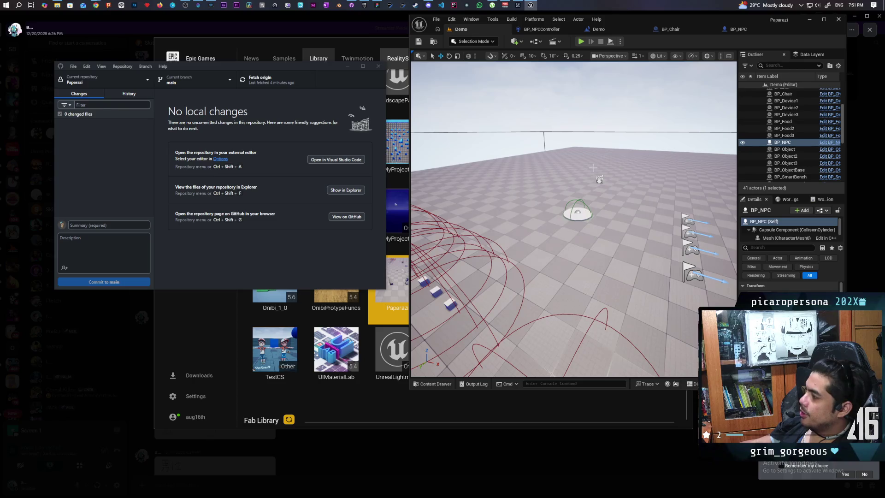
double_click(690, 17)
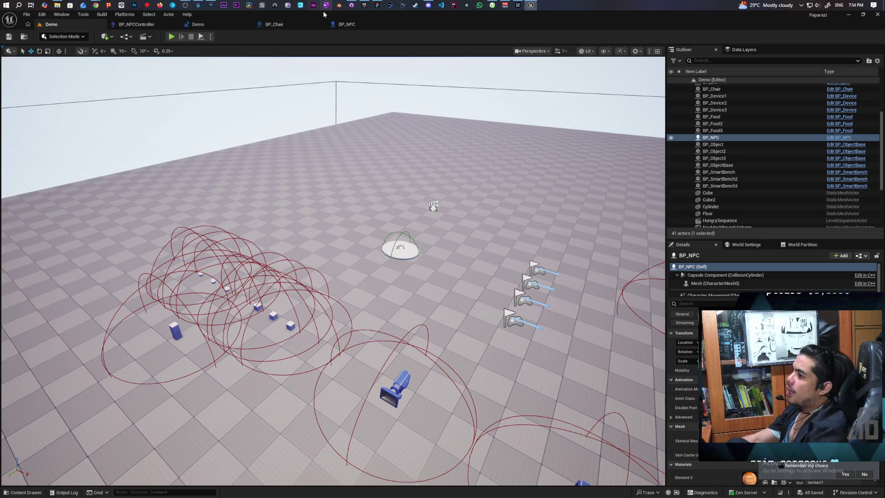
- Switch from Unreal Engine to the Paparazi planning board in the browser
click(377, 5)
- Zoom into the town map, select the Farm rectangle, and pan to frame the temple and Farm
scroll(446, 303, down, 2)
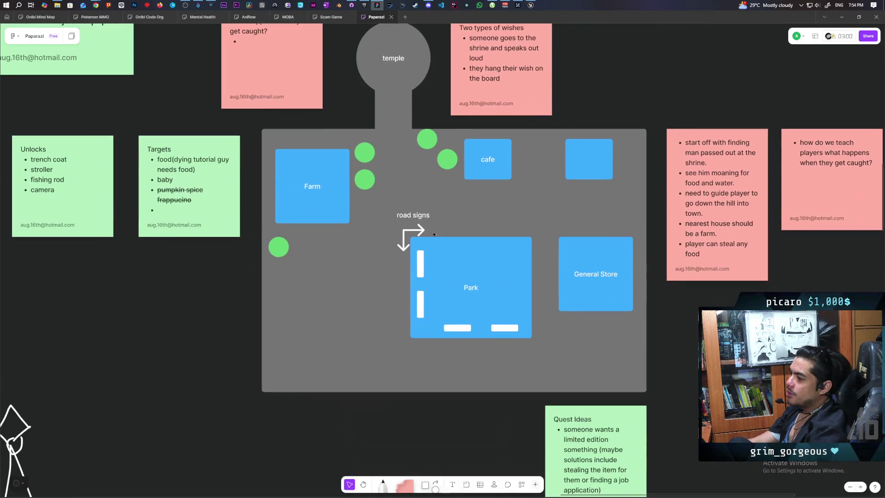
scroll(446, 303, up, 5)
scroll(417, 304, up, 3)
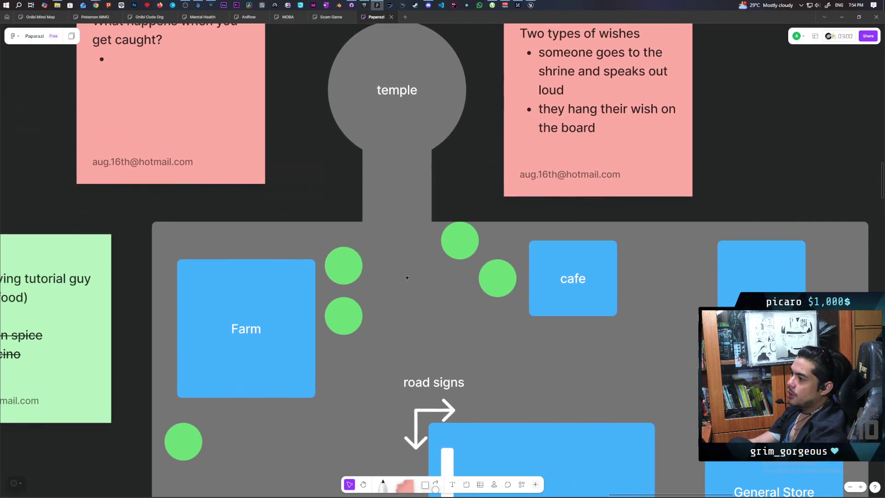
click(296, 285)
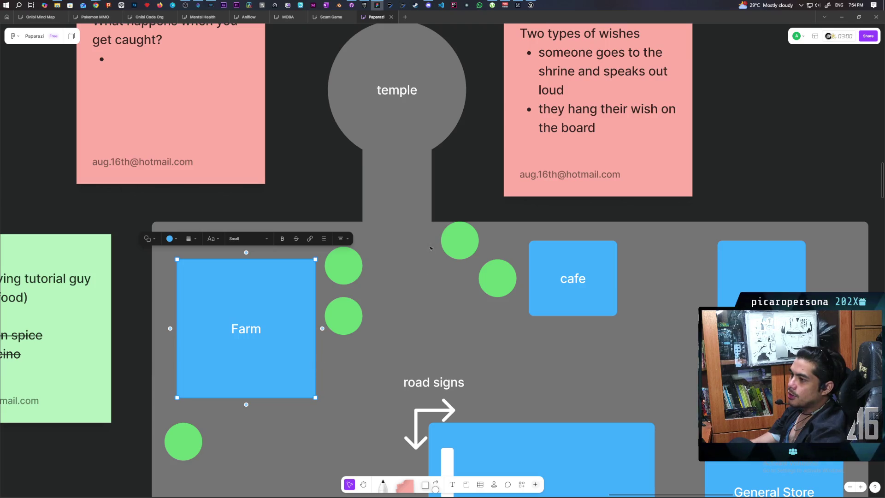
mouse_move(330, 196)
mouse_down()
mouse_move(450, 167)
mouse_move(477, 266)
mouse_up()
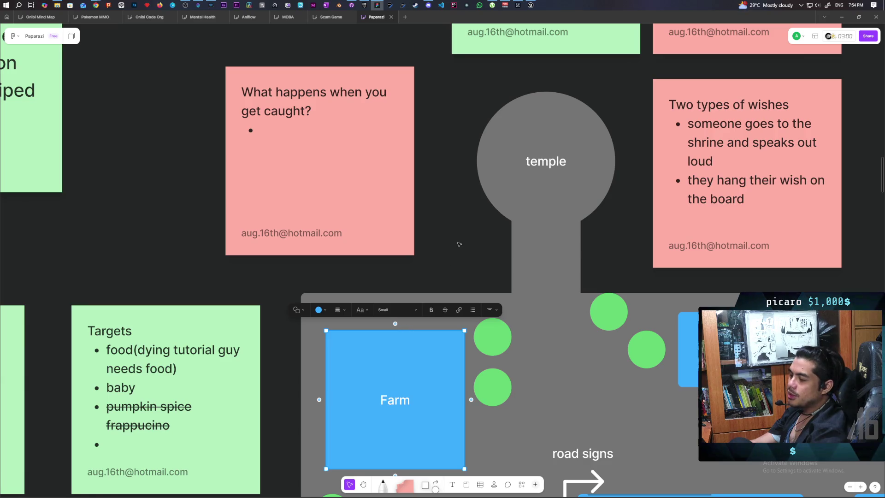
drag(458, 245, 366, 167)
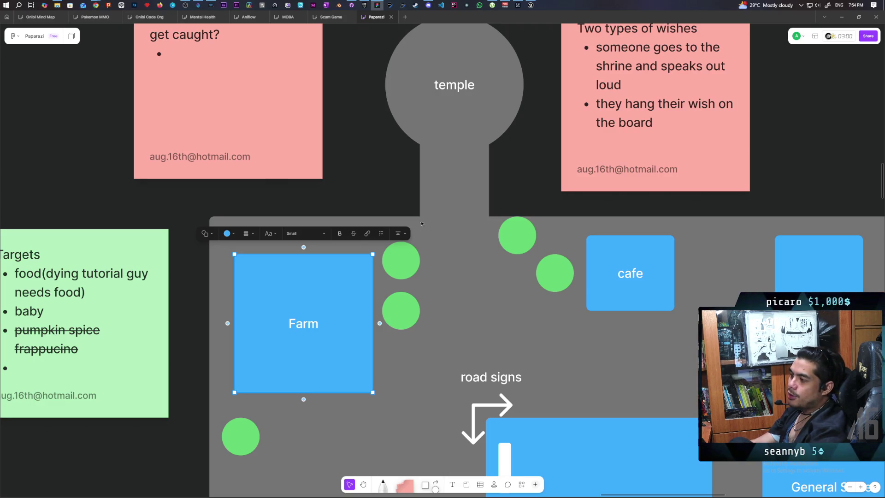
- Duplicate the green circle beside Farm into two small copies along the temple path
click(401, 260)
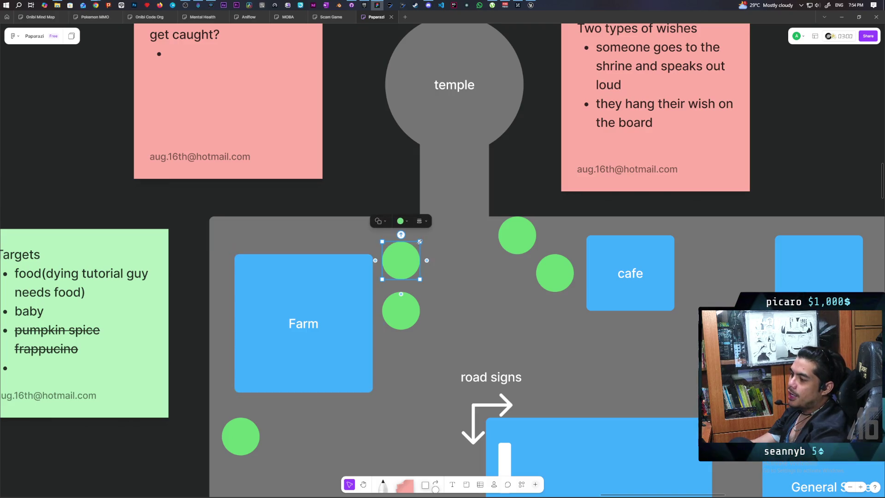
key(ctrl+d)
mouse_move(402, 260)
mouse_down()
mouse_move(454, 219)
mouse_move(435, 229)
mouse_move(443, 209)
mouse_move(431, 199)
mouse_move(433, 164)
mouse_up()
key(ctrl+d)
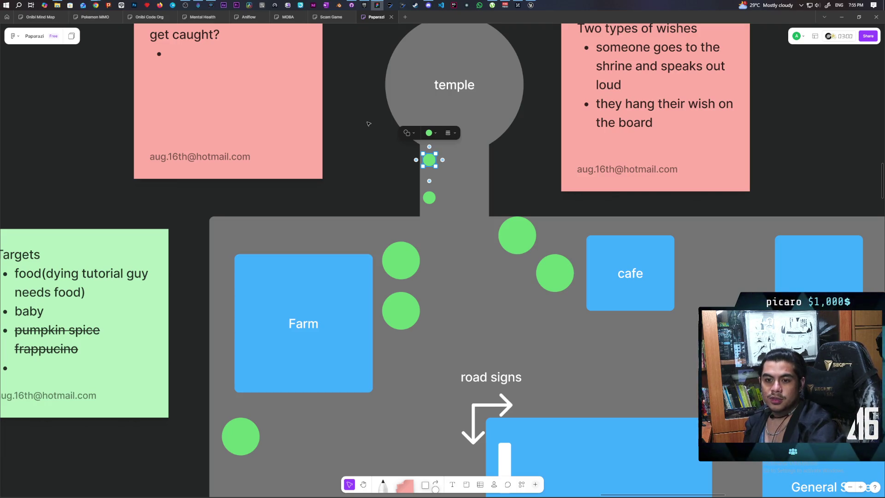
click(391, 171)
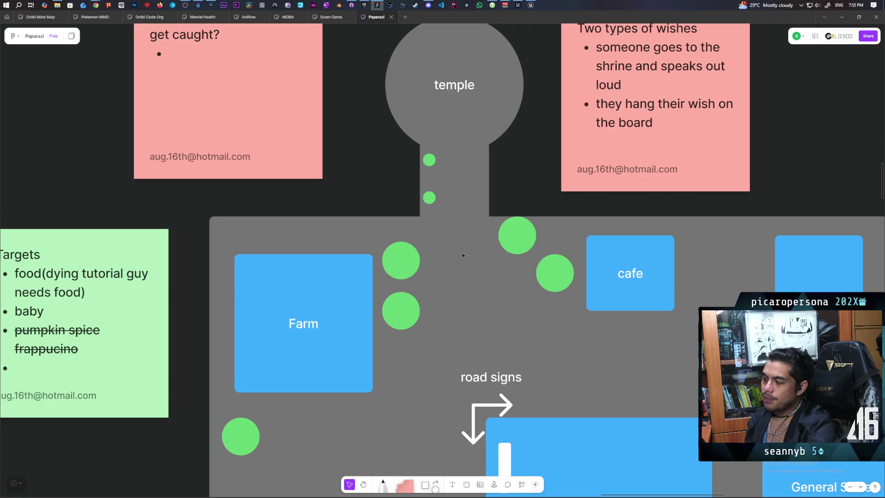
drag(464, 253, 411, 174)
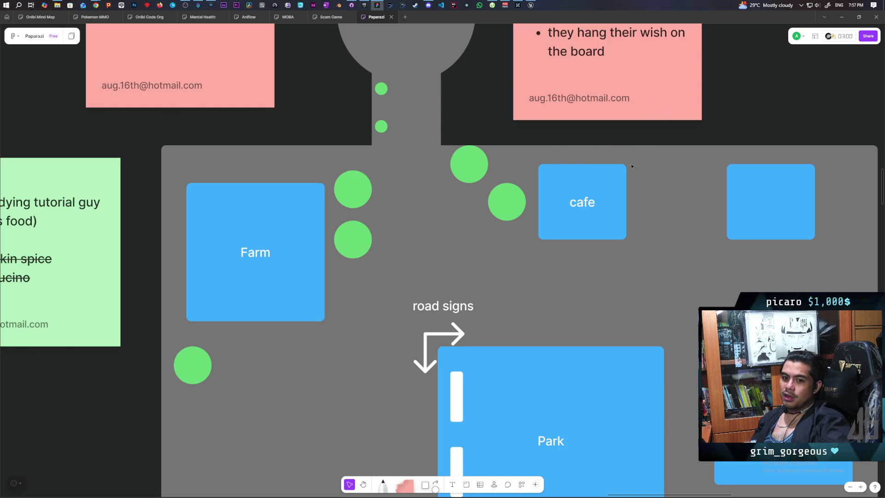
scroll(655, 116, down, 3)
scroll(455, 322, up, 3)
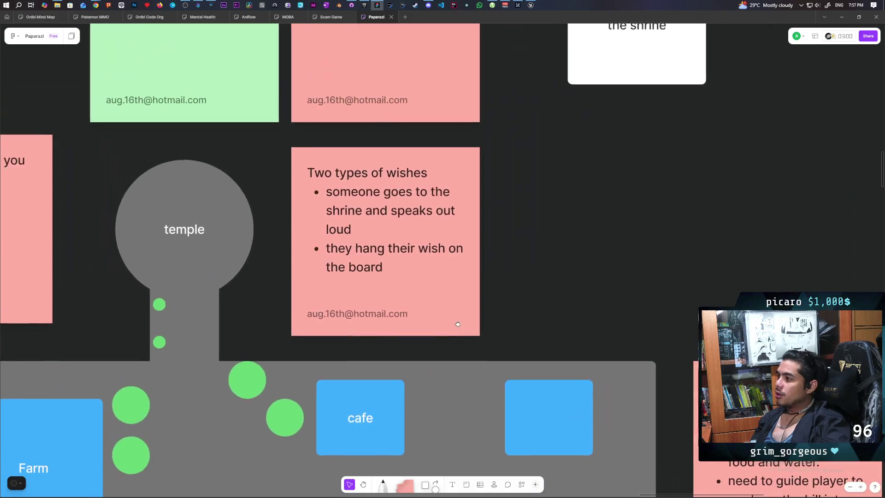
scroll(557, 267, down, 2)
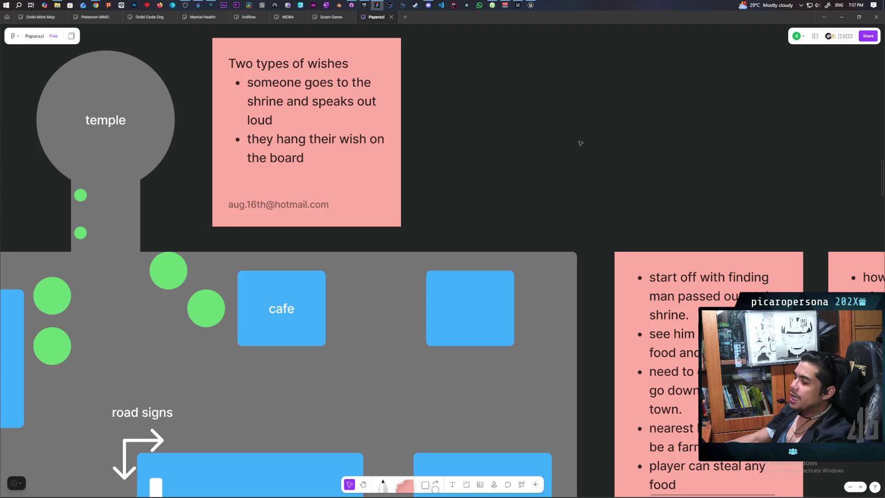
scroll(513, 152, down, 5)
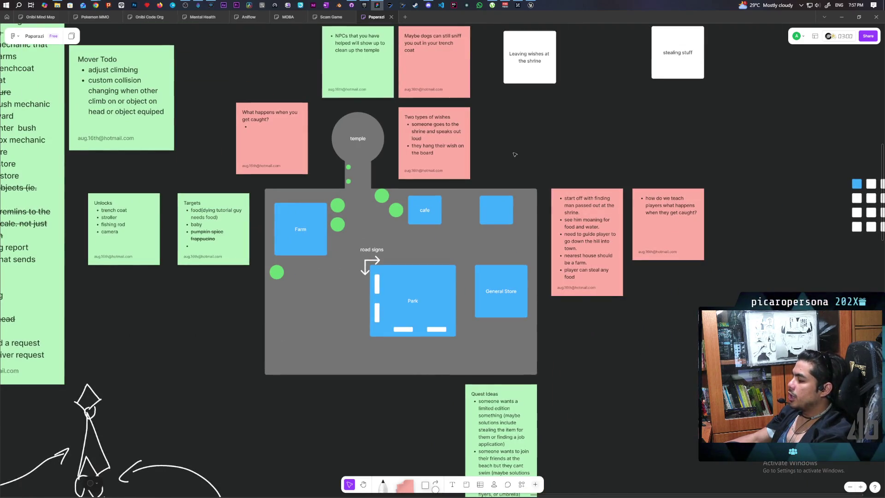
- Place a new white box right of the town map and type 'teach movement' into it
scroll(513, 151, down, 5)
scroll(491, 227, up, 4)
scroll(484, 219, down, 2)
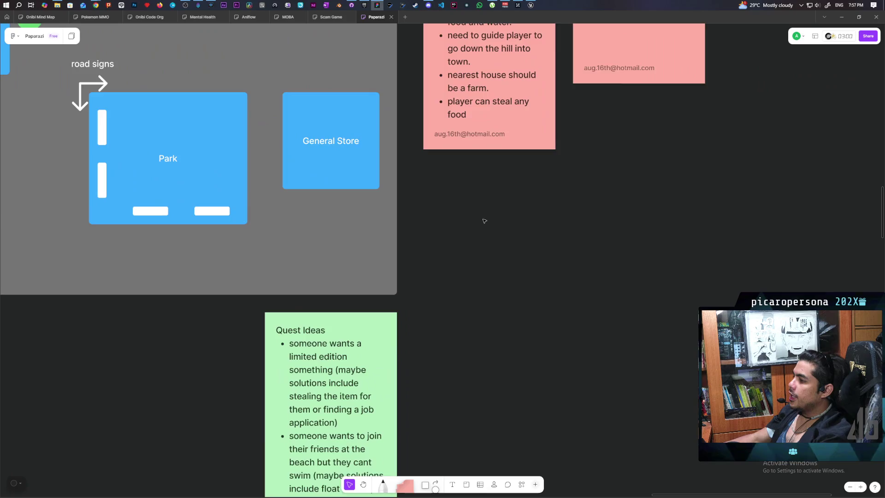
scroll(464, 228, up, 2)
drag(425, 484, 418, 216)
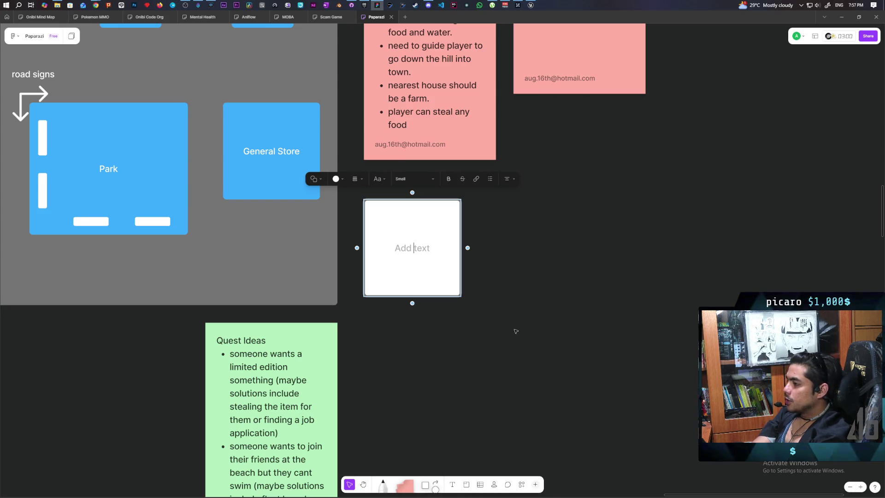
text(teach movement)
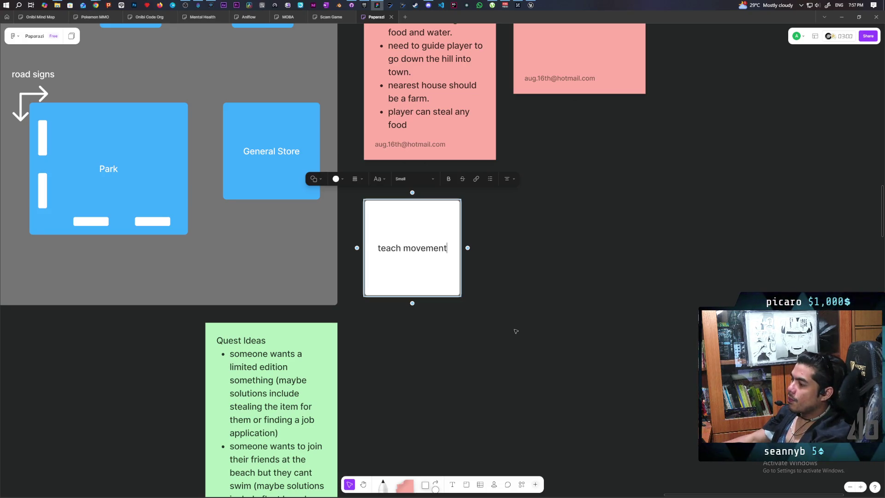
click(492, 293)
click(425, 275)
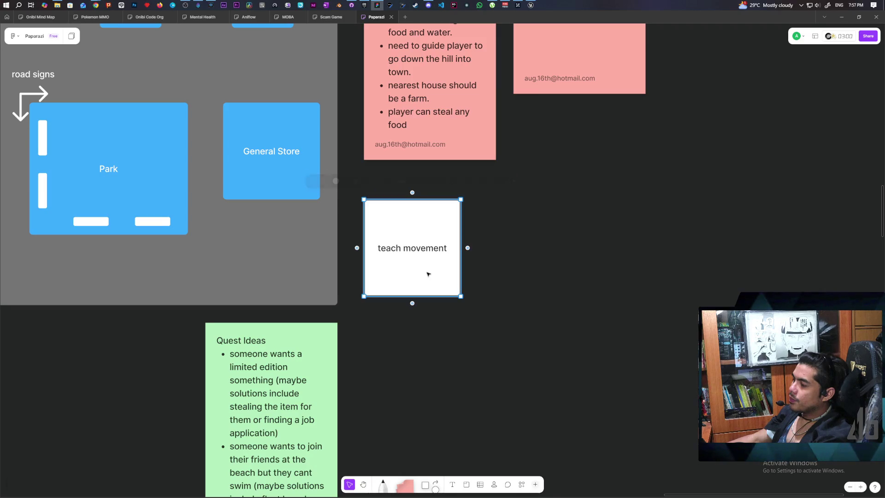
- Drag a connector out of the teach movement card and check its context menu
click(403, 342)
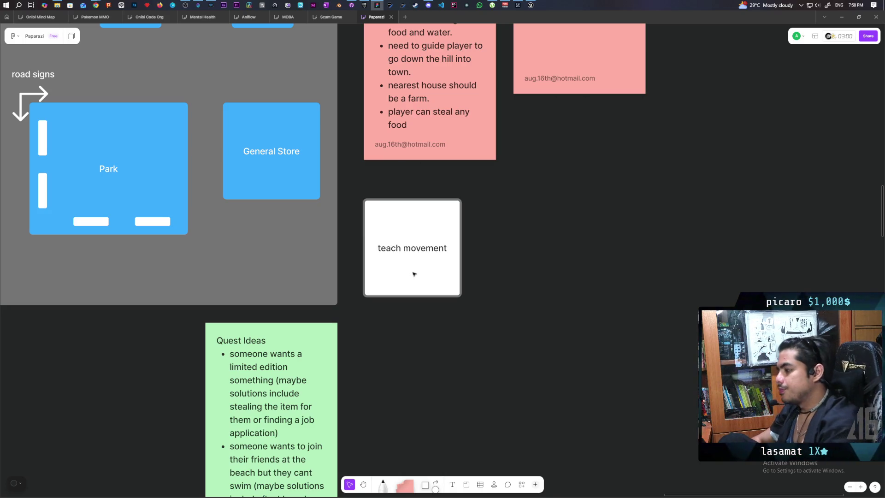
click(383, 288)
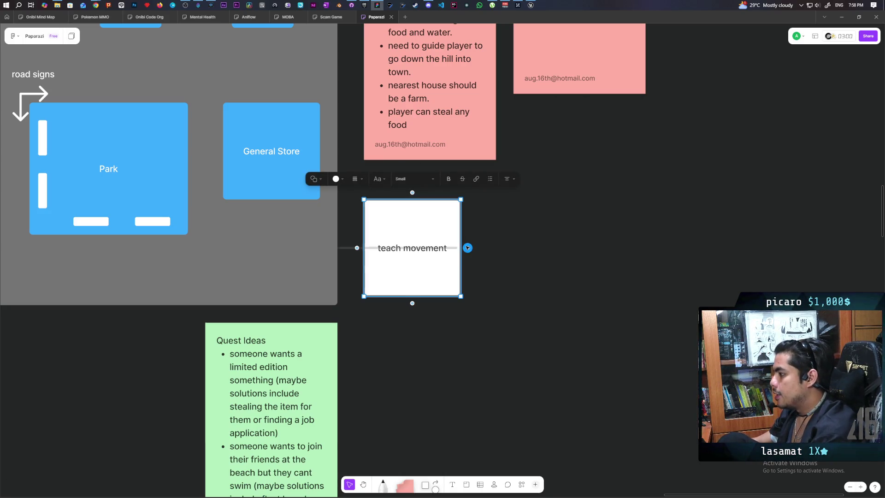
drag(468, 248, 881, 247)
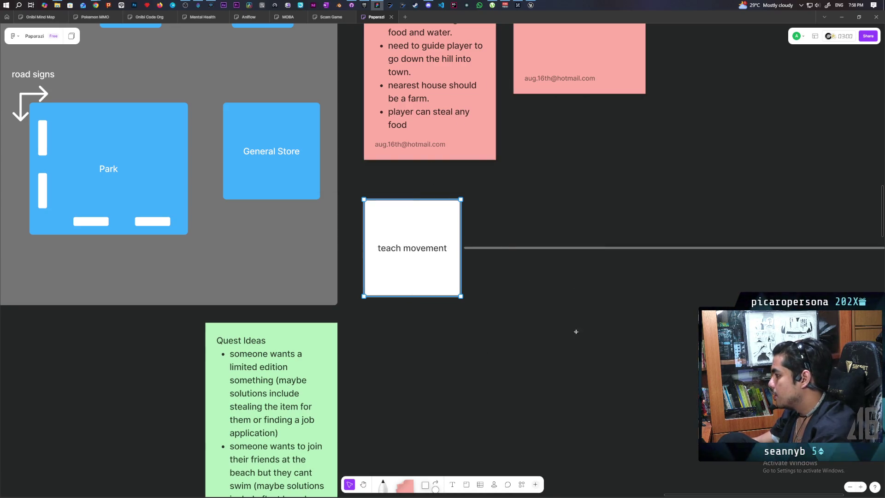
scroll(546, 265, down, 1)
right_click(639, 293)
click(445, 286)
right_click(492, 287)
click(472, 280)
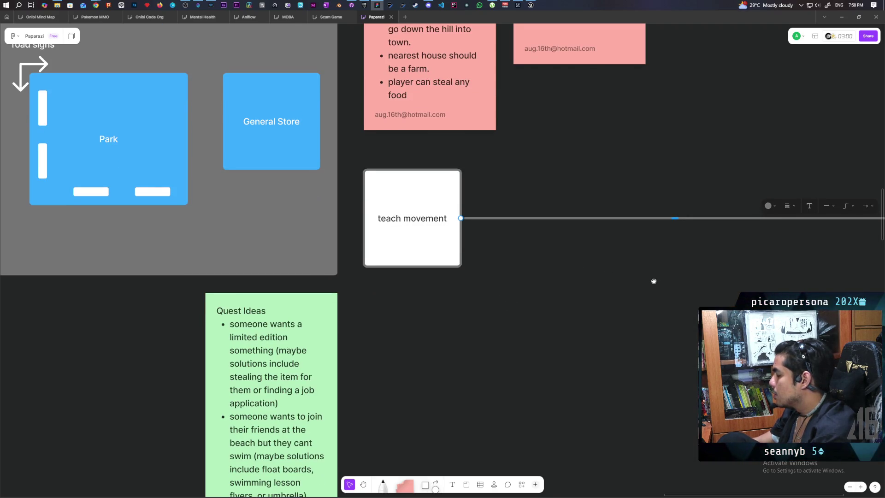
- Pan and zoom around the board, fitting the whole board in view
drag(655, 282, 326, 310)
scroll(197, 287, down, 3)
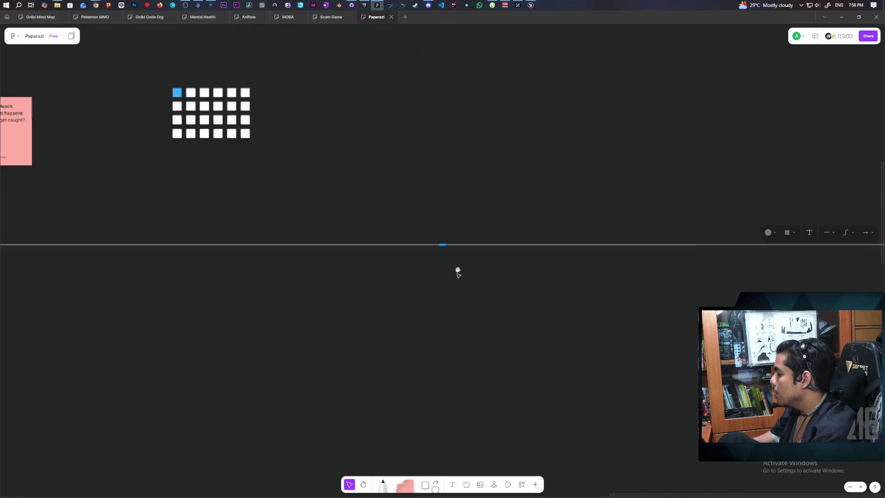
scroll(516, 290, down, 3)
mouse_move(595, 300)
mouse_down()
mouse_move(355, 304)
mouse_move(431, 325)
mouse_move(485, 326)
mouse_up()
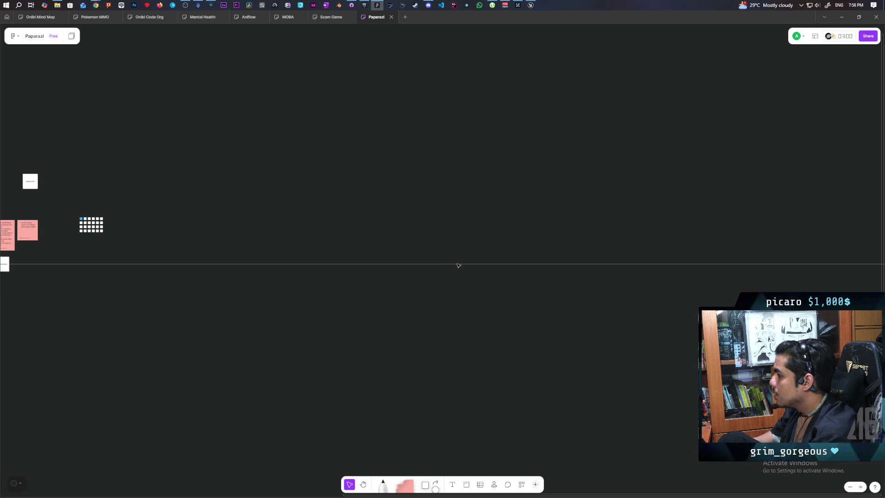
mouse_move(458, 271)
mouse_down()
mouse_move(245, 318)
mouse_move(395, 312)
mouse_up()
scroll(507, 309, down, 1)
scroll(576, 300, up, 3)
scroll(415, 292, down, 1)
key(shift+1)
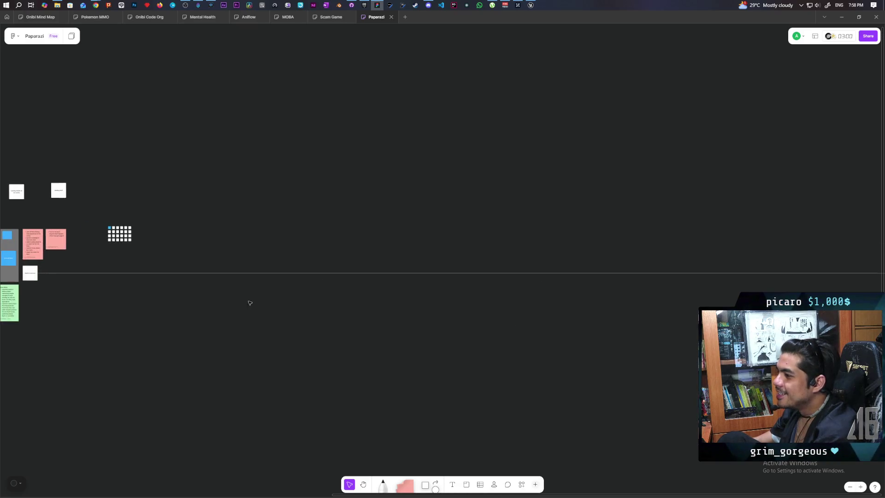
scroll(391, 304, up, 5)
- Select the stray connector line trailing from teach movement and delete it
click(349, 258)
click(398, 223)
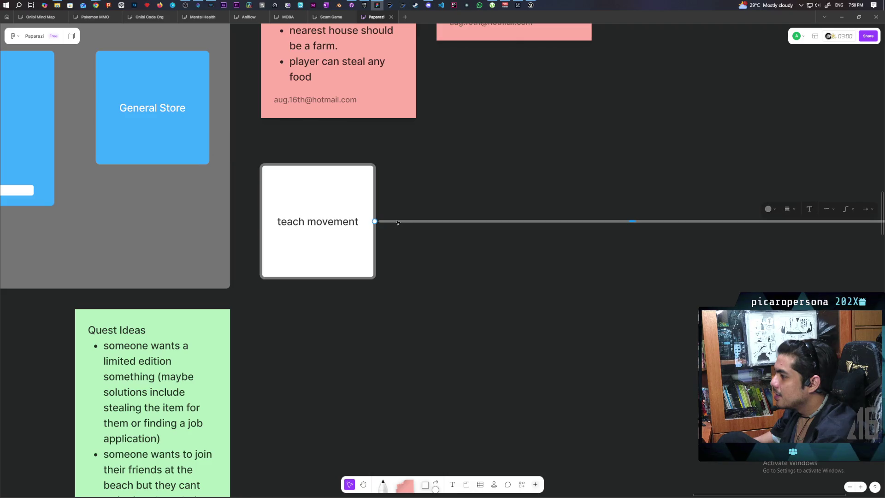
key(Delete)
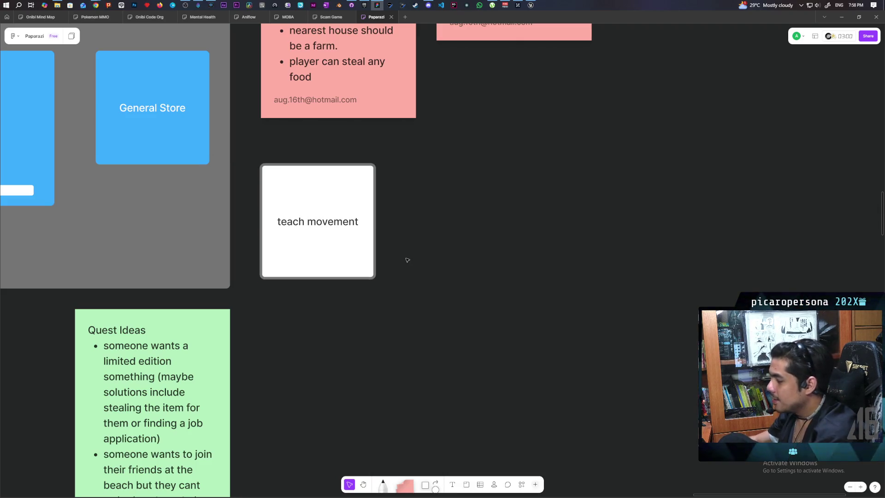
scroll(352, 238, down, 3)
scroll(360, 205, down, 3)
- Drag a looping connector out of the teach movement card, undo and restore it
click(364, 152)
mouse_move(376, 136)
mouse_down()
mouse_move(387, 154)
mouse_move(334, 173)
mouse_up()
key(ctrl+z)
key(ctrl+z)
key(ctrl+shift+z)
key(ctrl+shift+z)
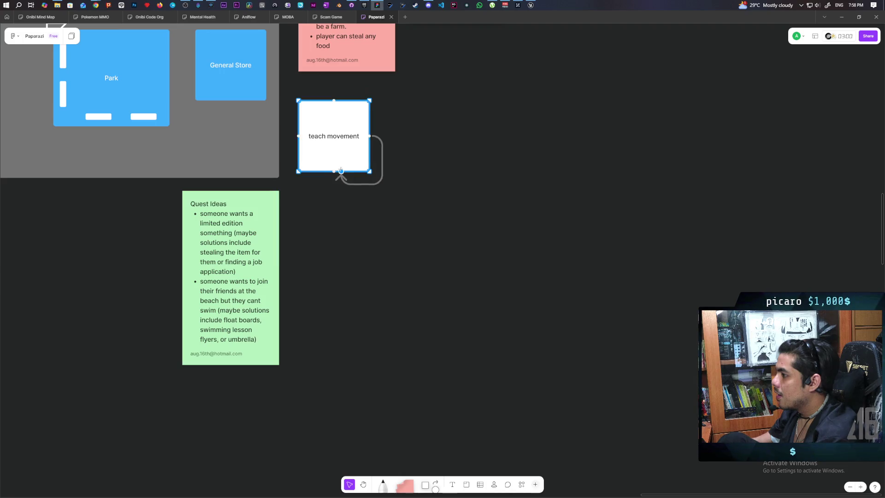
click(335, 175)
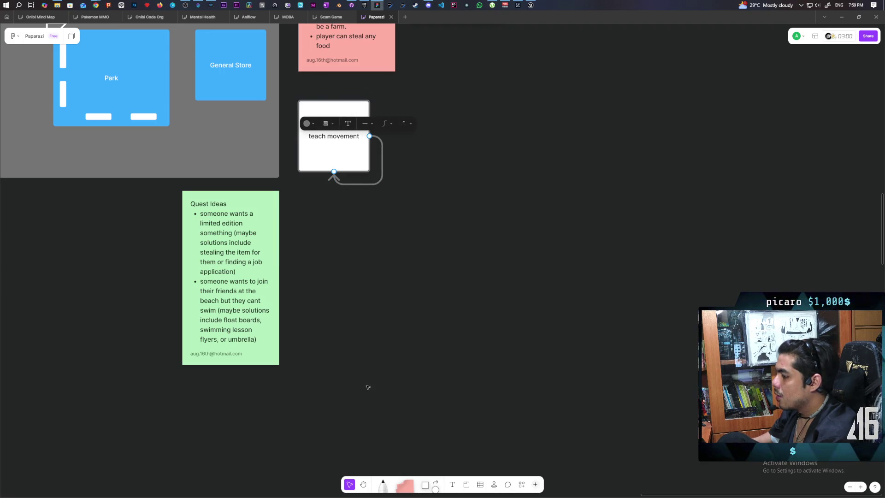
- Add a blank card right of teach movement, delete the looping connector, and arrow teach movement to it
mouse_move(425, 485)
mouse_down()
mouse_move(438, 134)
mouse_move(452, 89)
mouse_move(449, 96)
mouse_up()
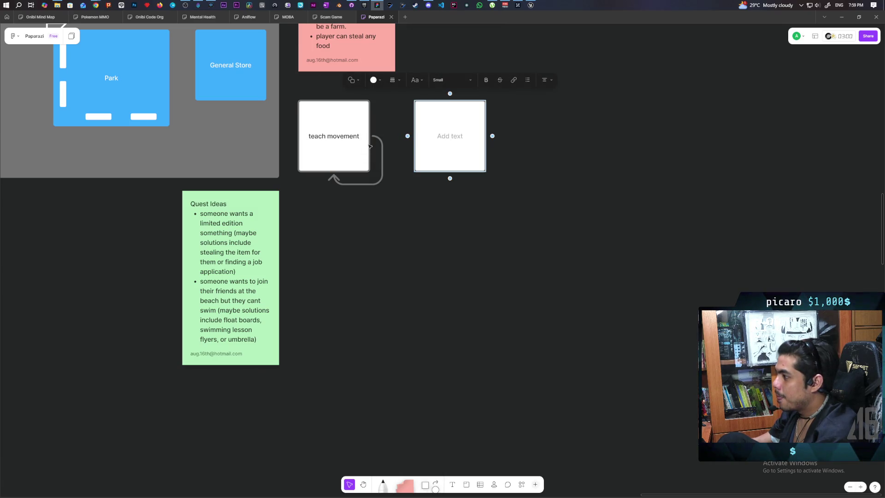
click(335, 177)
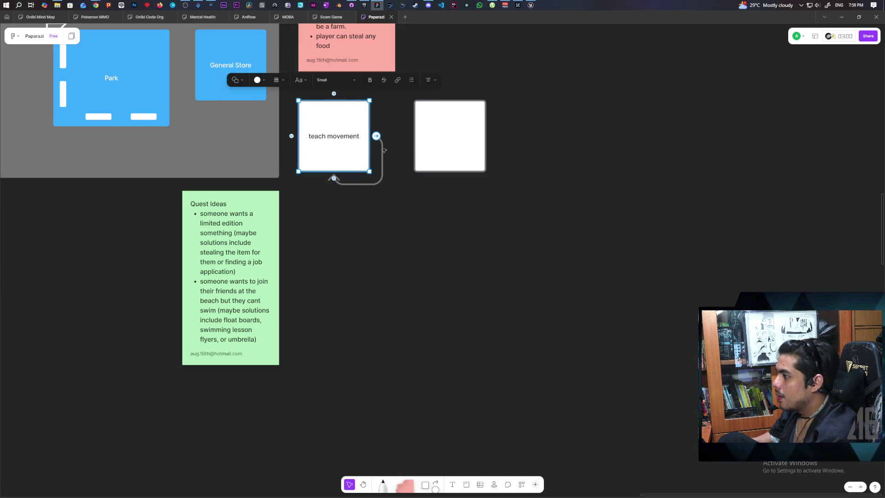
click(381, 156)
key(Delete)
click(350, 153)
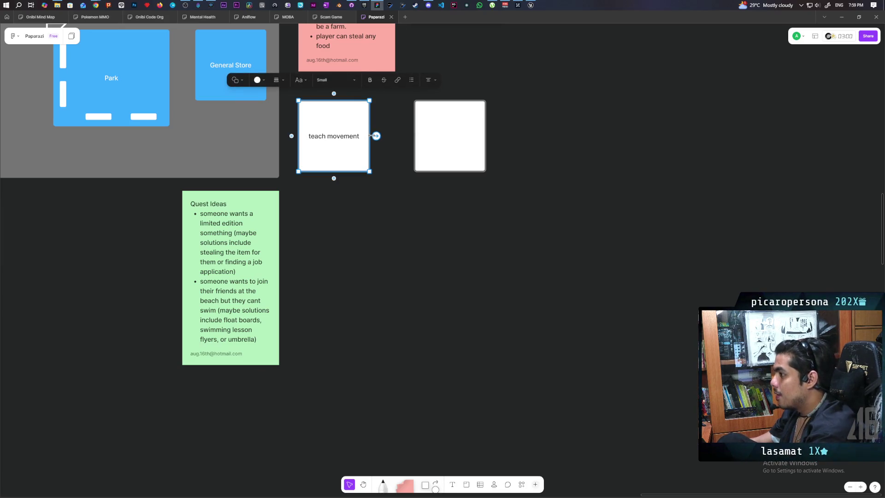
drag(375, 134, 447, 138)
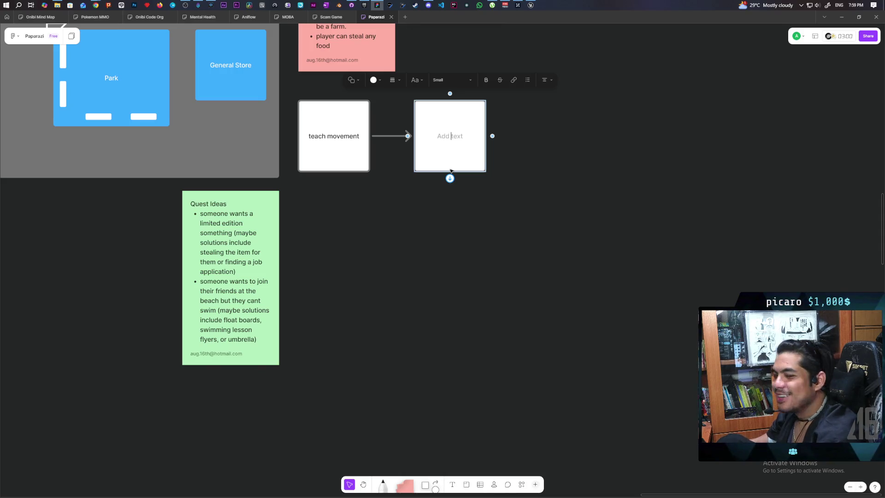
- Type 'press A to climb' into the new card and select the finished card
key(Escape)
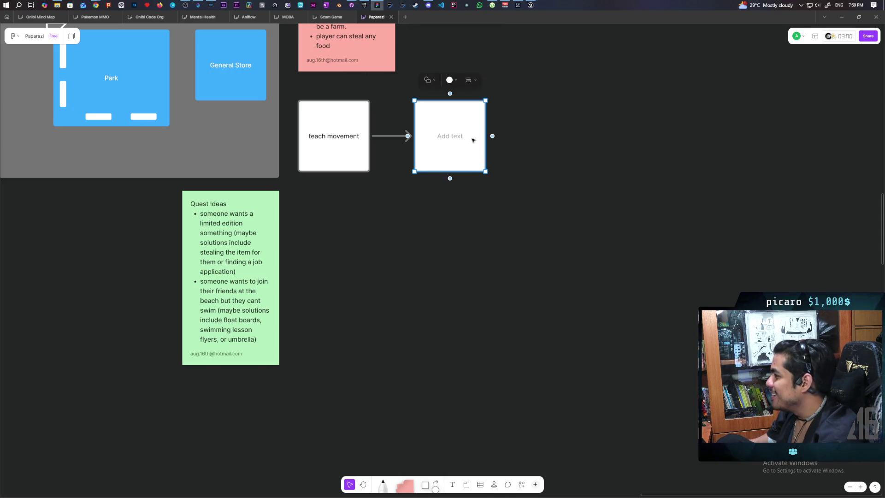
scroll(473, 139, up, 2)
scroll(473, 140, up, 2)
scroll(456, 148, up, 1)
double_click(460, 186)
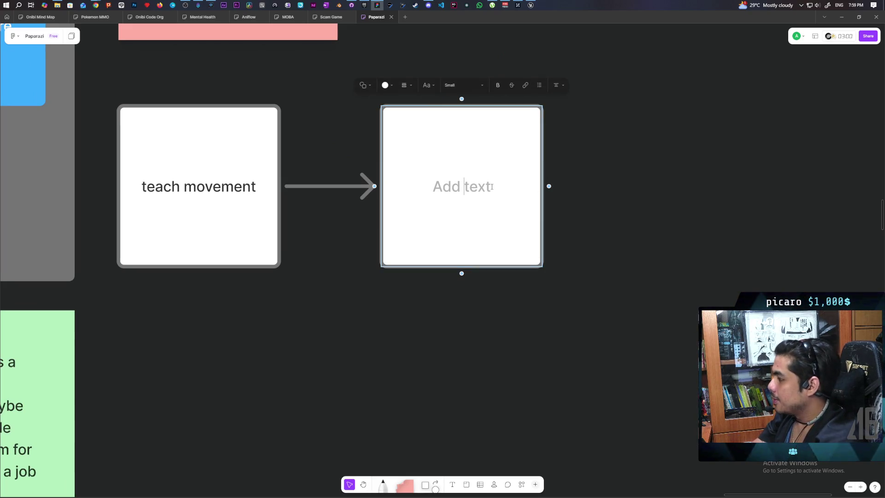
text(press A to )
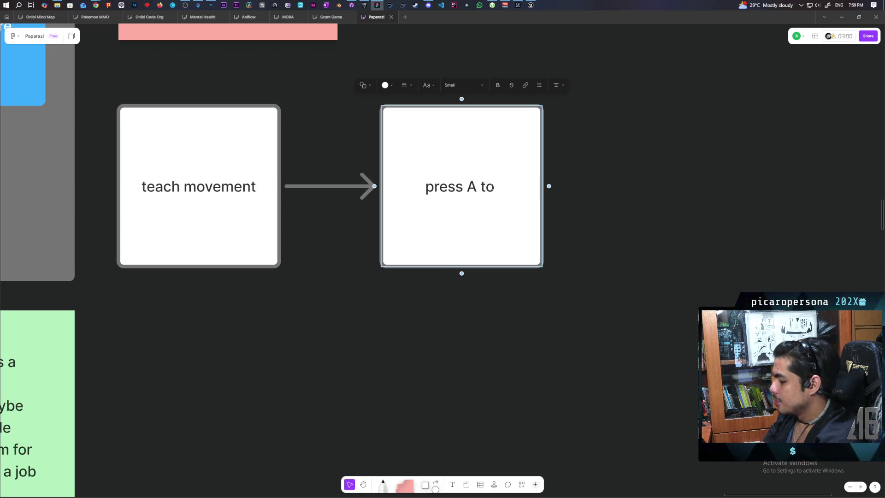
text(clim)
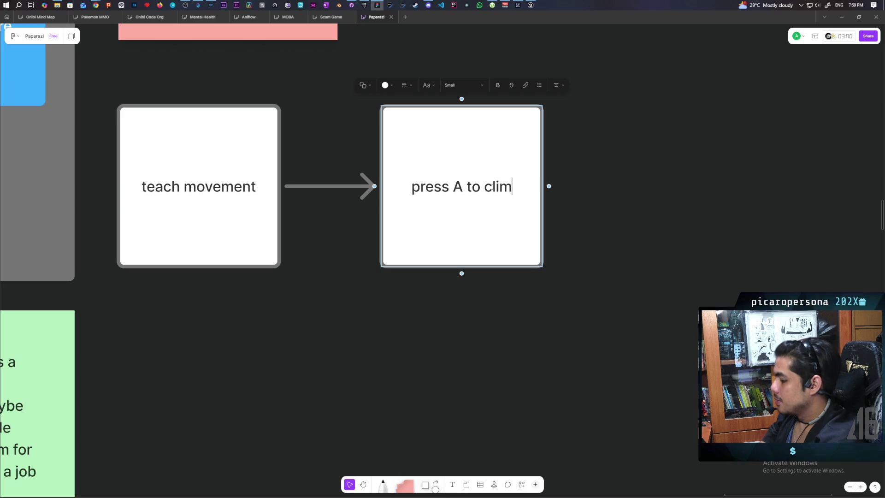
text(b)
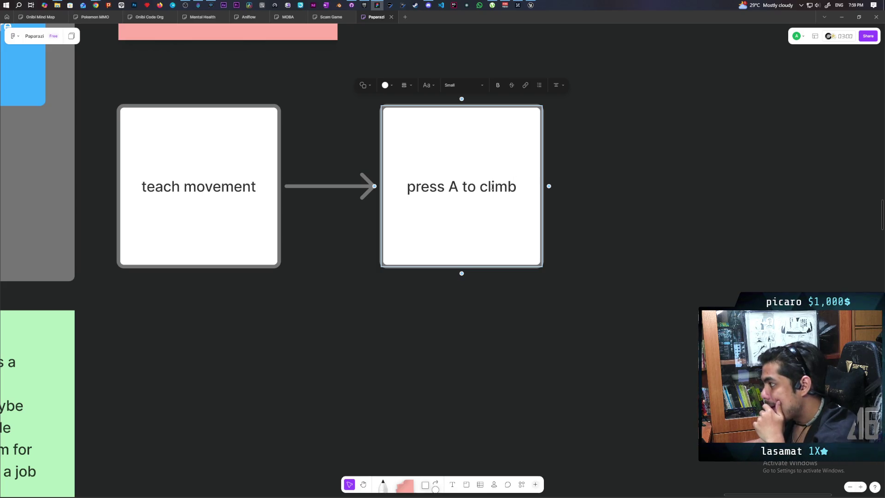
click(449, 292)
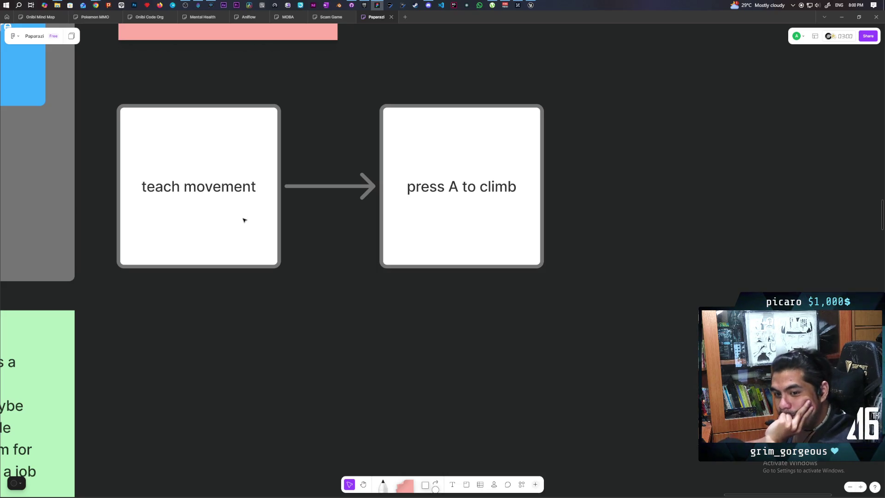
click(470, 210)
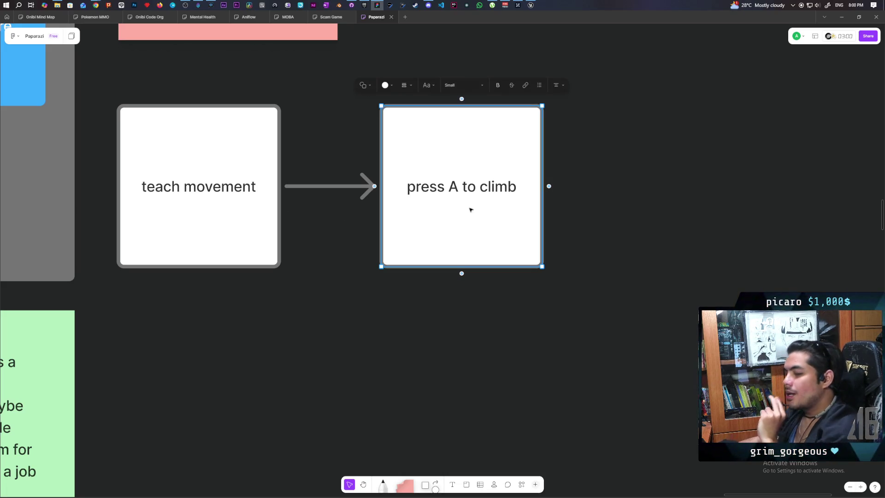
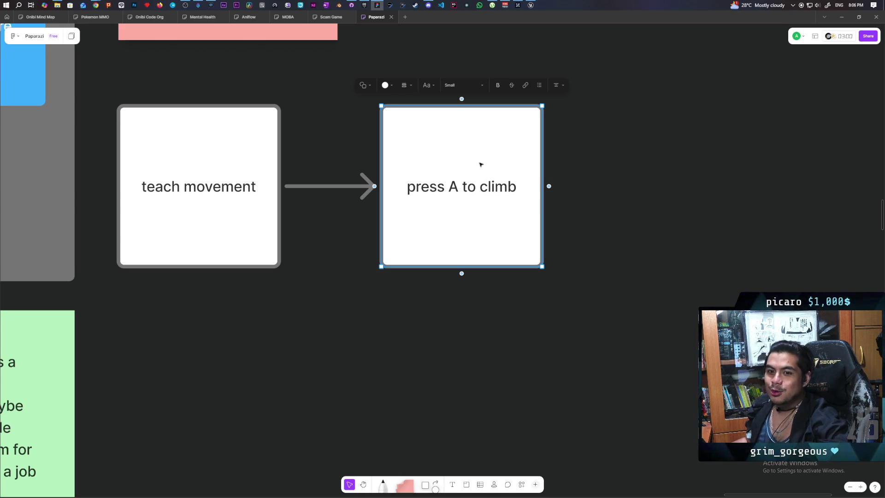
- Switch from the FigJam board to the Unreal Engine editor showing the Demo level
click(531, 6)
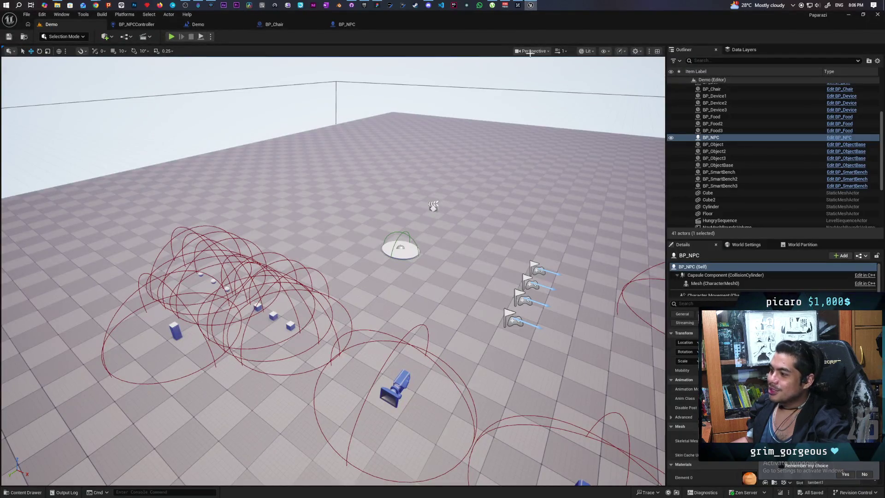
- Restore the Unreal Editor from maximized to a smaller window
drag(450, 16, 546, 21)
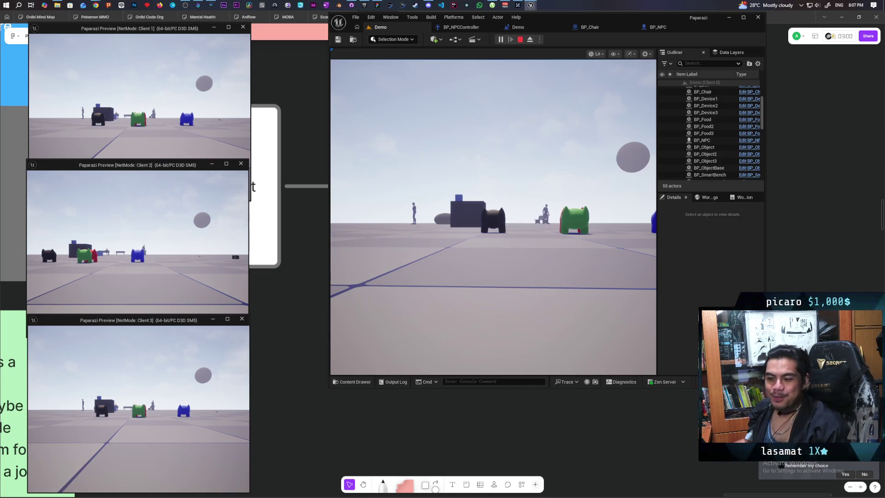
- Walk Client 1's red character back and left until it stands on the black NPC
key(alt+Tab)
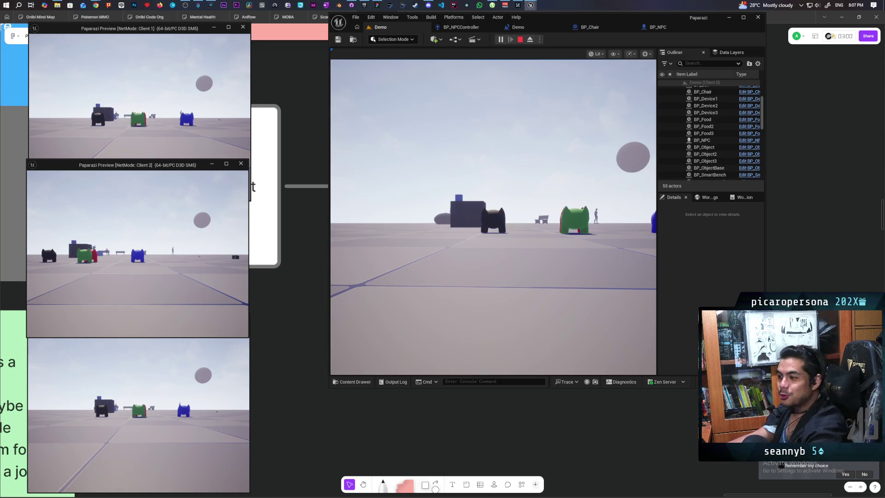
click(231, 139)
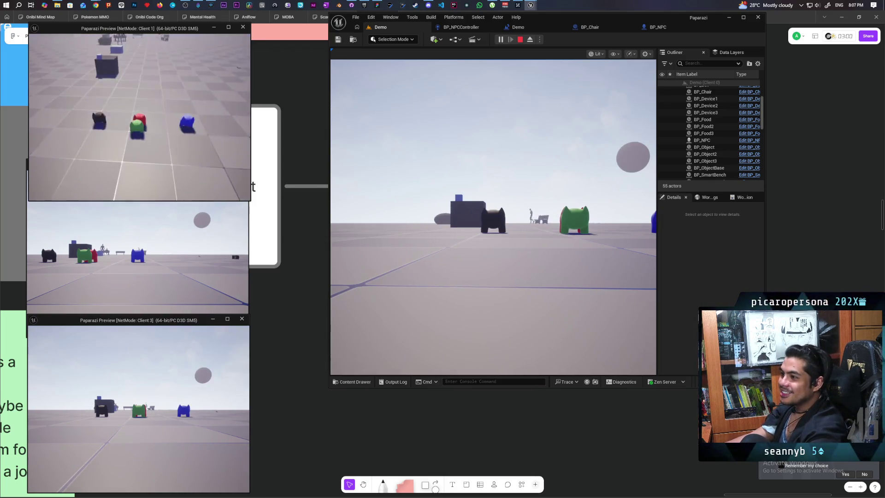
key(s)
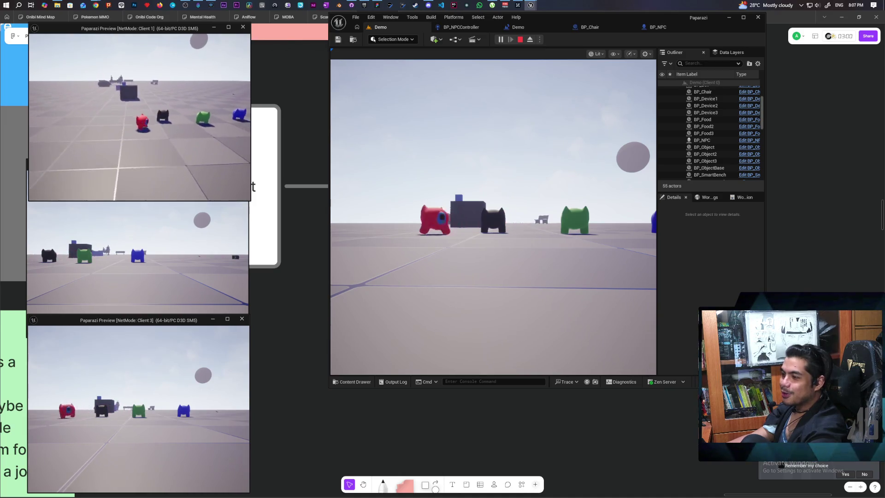
key(s)
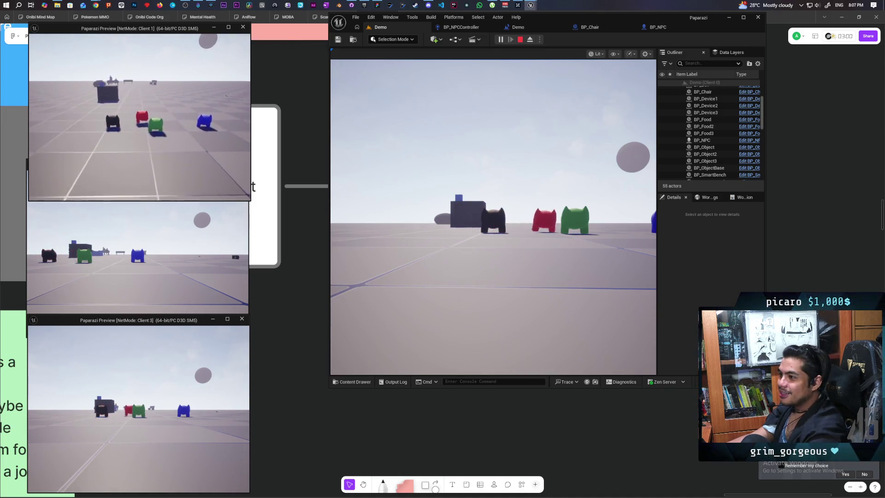
key(a)
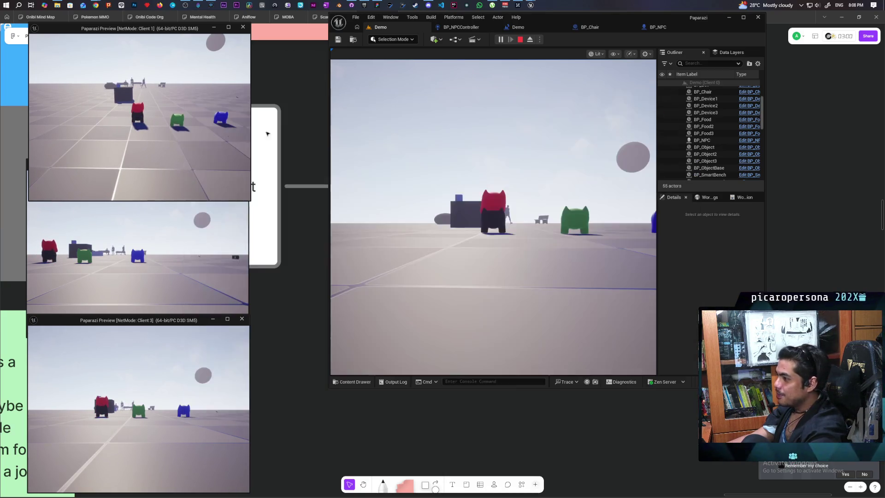
click(493, 216)
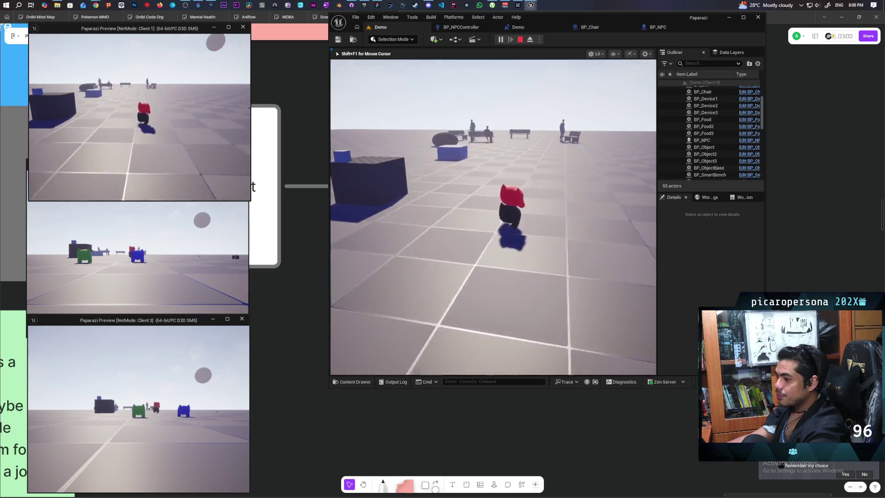
- Run the main view's character toward the benches and grey box, then back again
key(w)
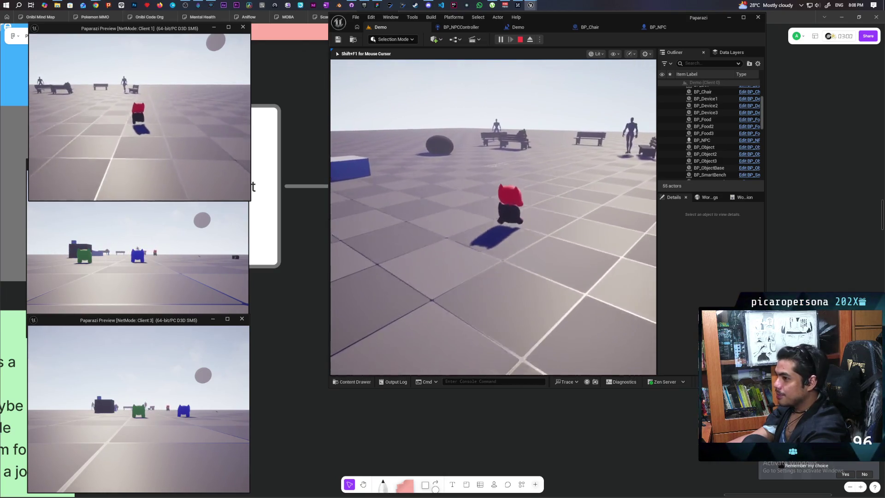
key(w)
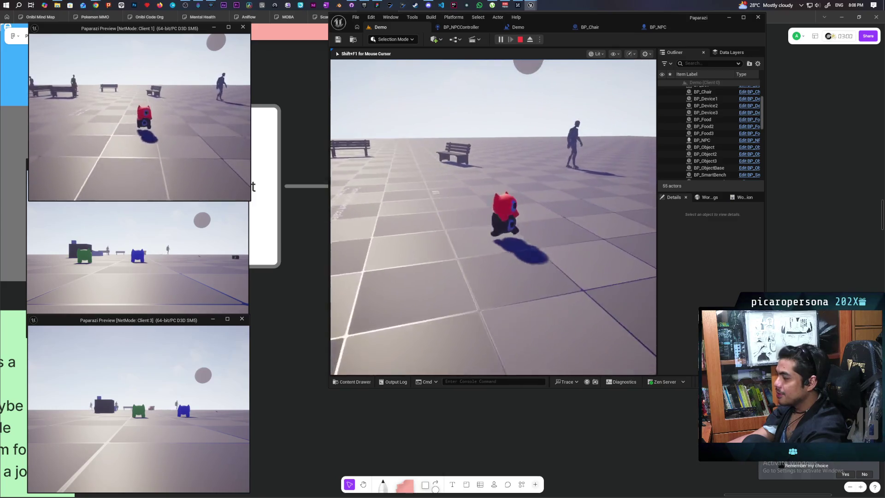
key(w)
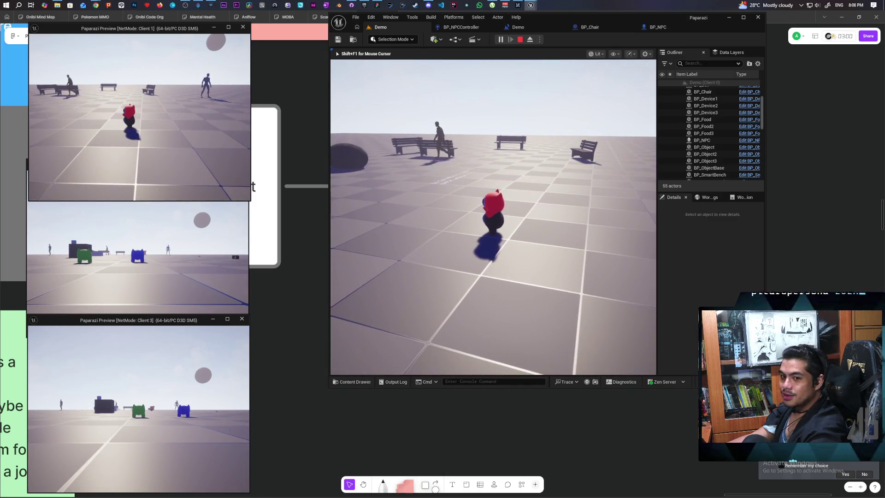
key(w)
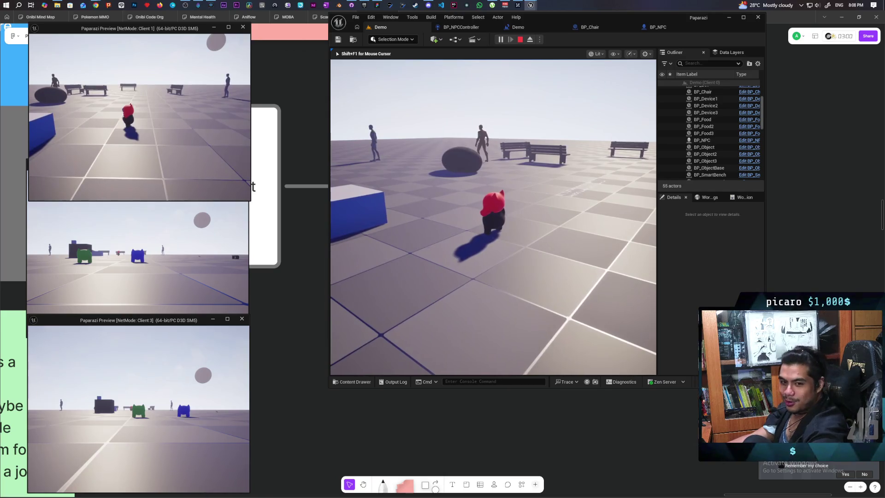
key(w)
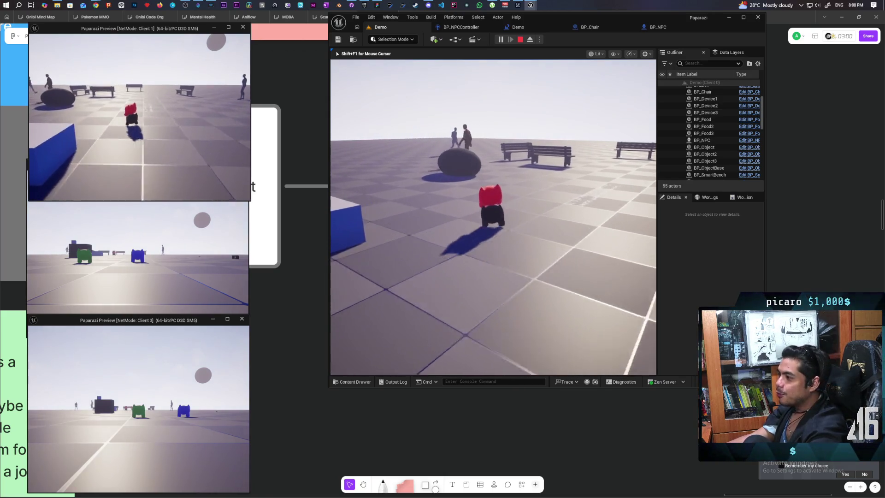
key(s)
key(w)
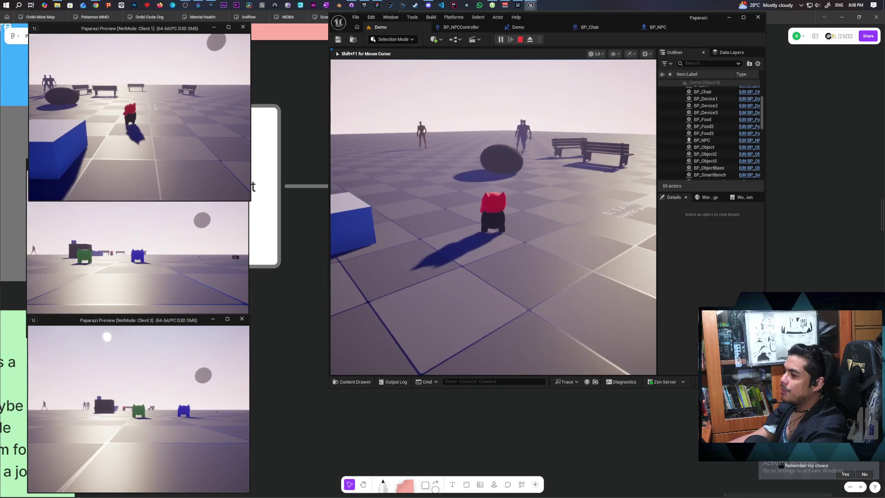
- Walk Client 2's blue character onto red, then jump Client 3's green character on top
key(alt+Tab)
click(194, 235)
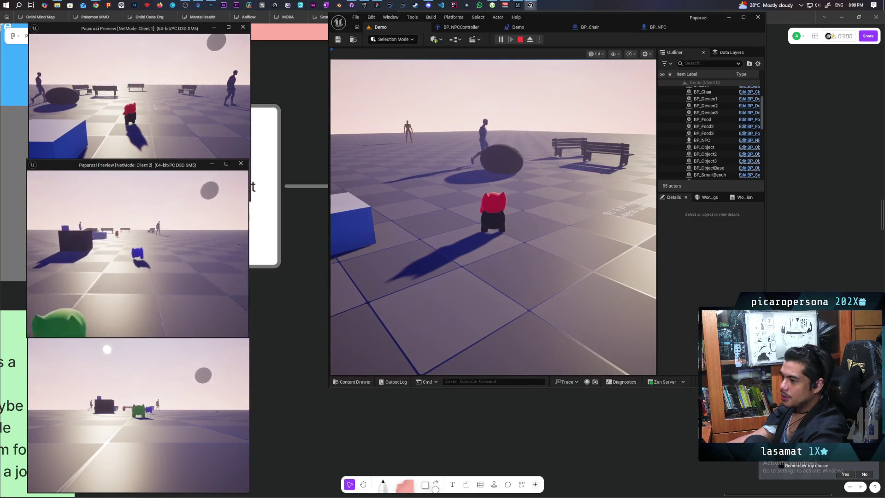
key(w)
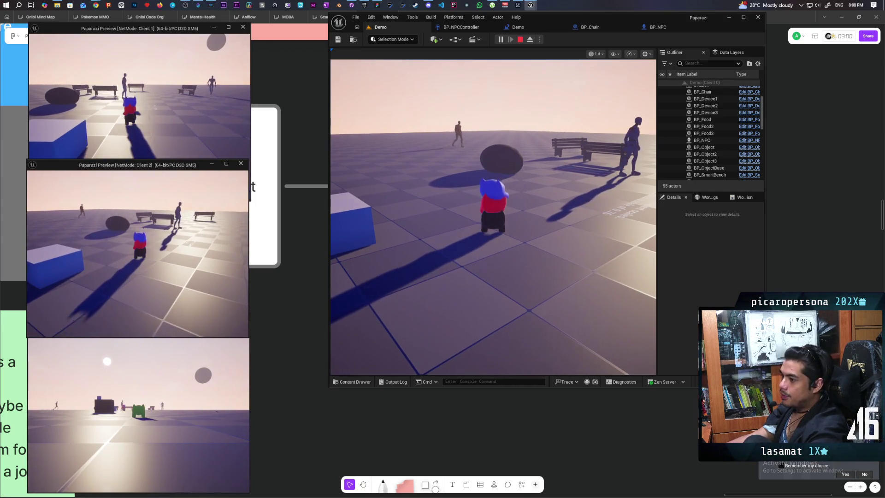
click(139, 415)
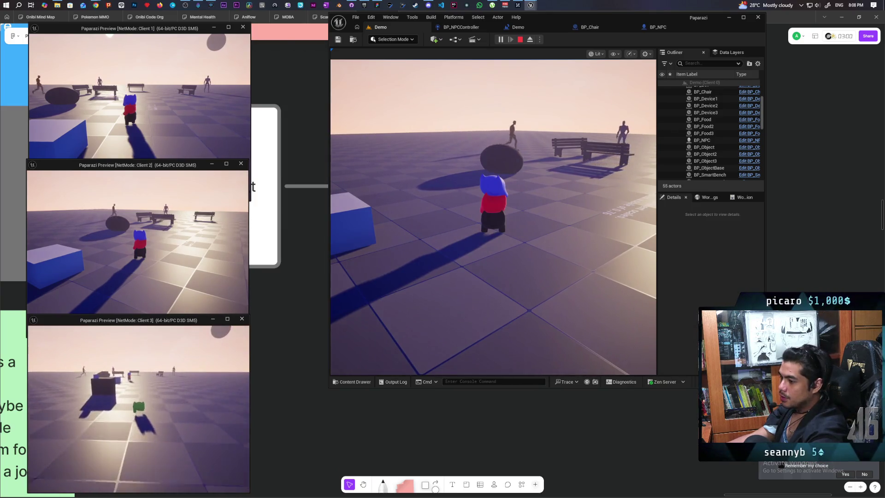
key(w)
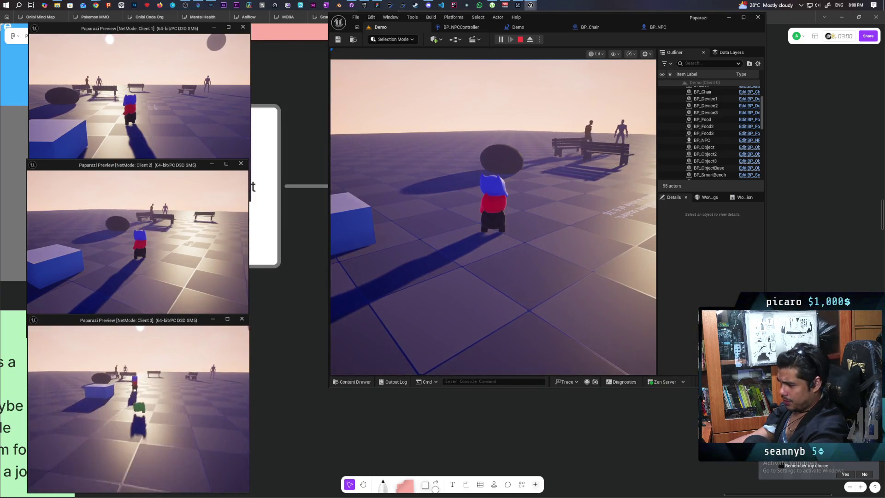
key(space)
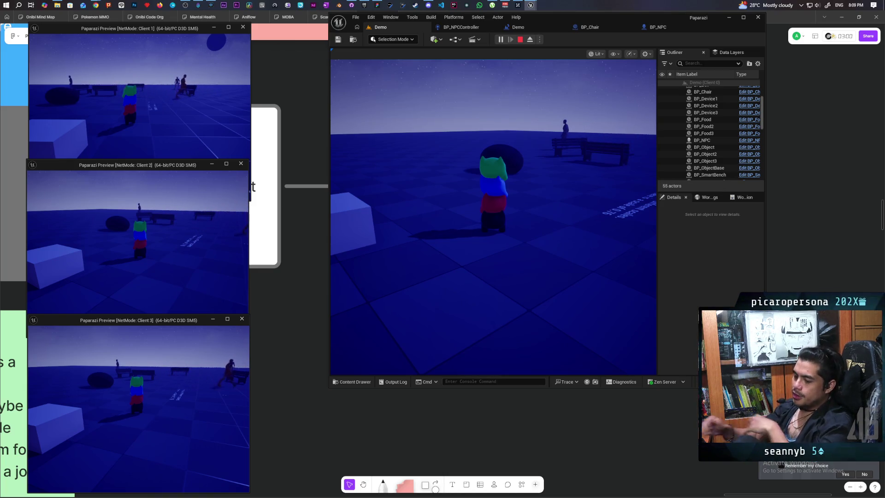
- Walk the tower past the box to the scales floor text, then stop and relaunch the three-client session
click(478, 316)
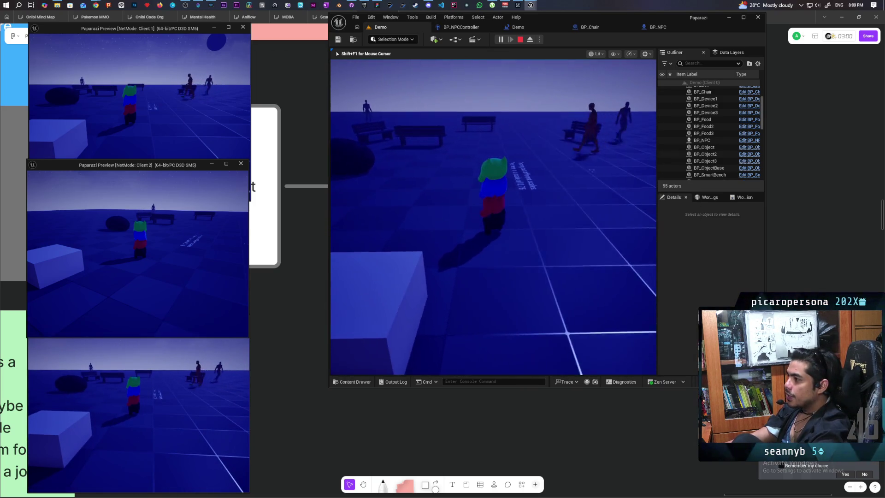
key(w)
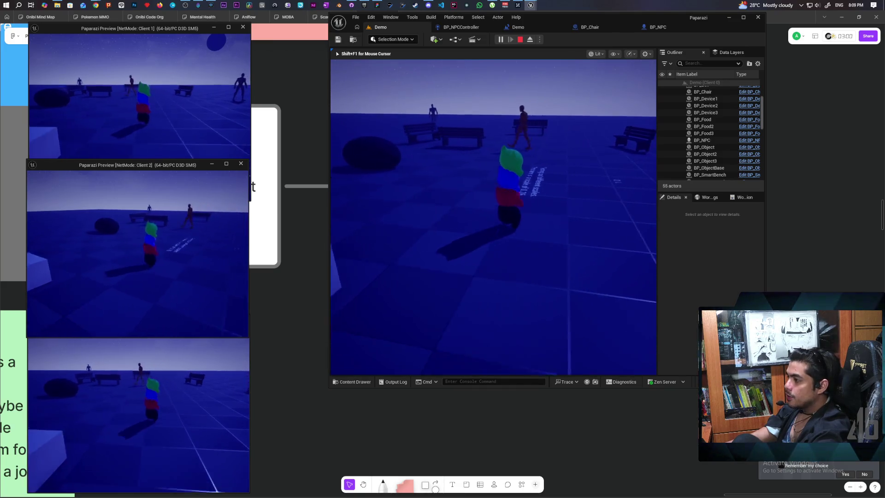
key(w)
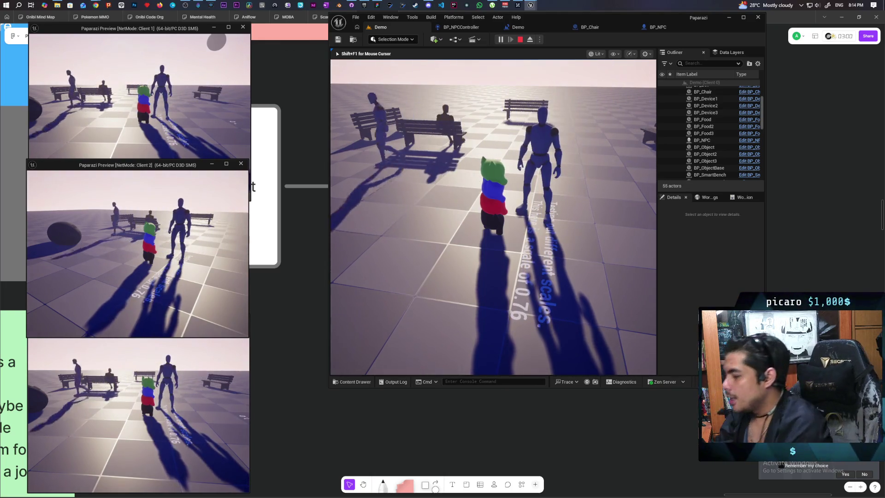
key(Escape)
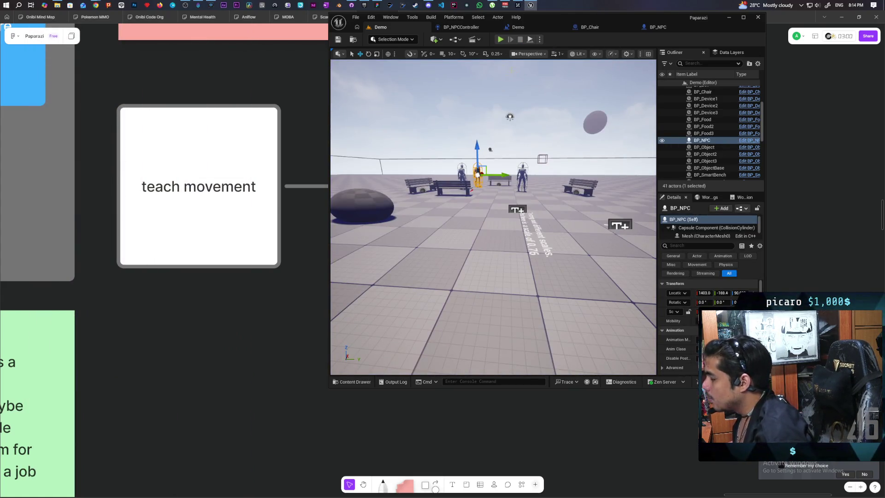
click(500, 39)
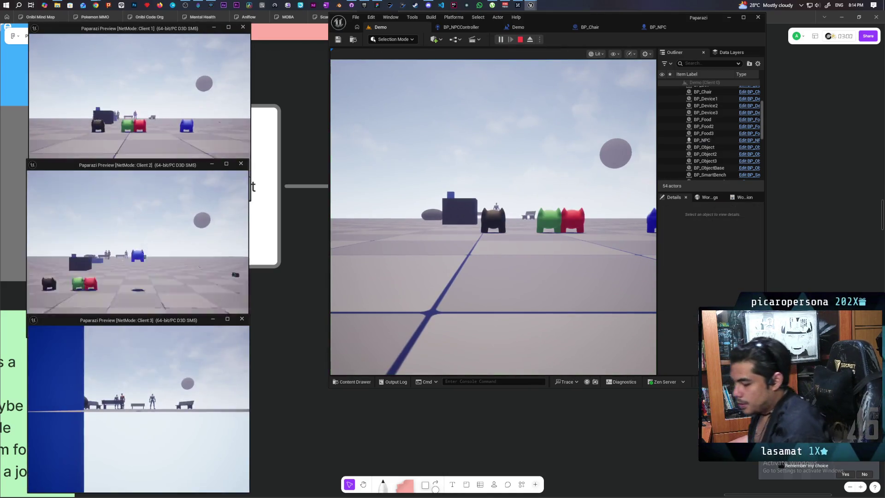
- Walk the main player to the food stand and back, then interact with F to complete the server request
key(alt+Tab)
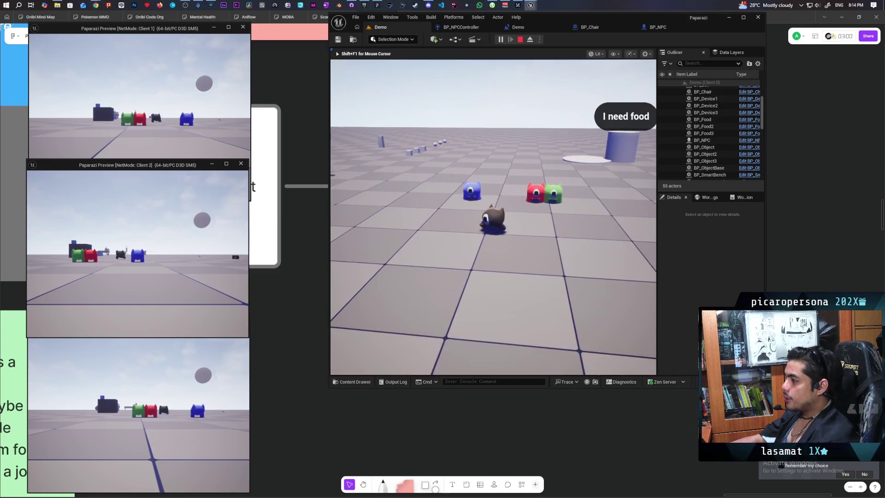
key(w)
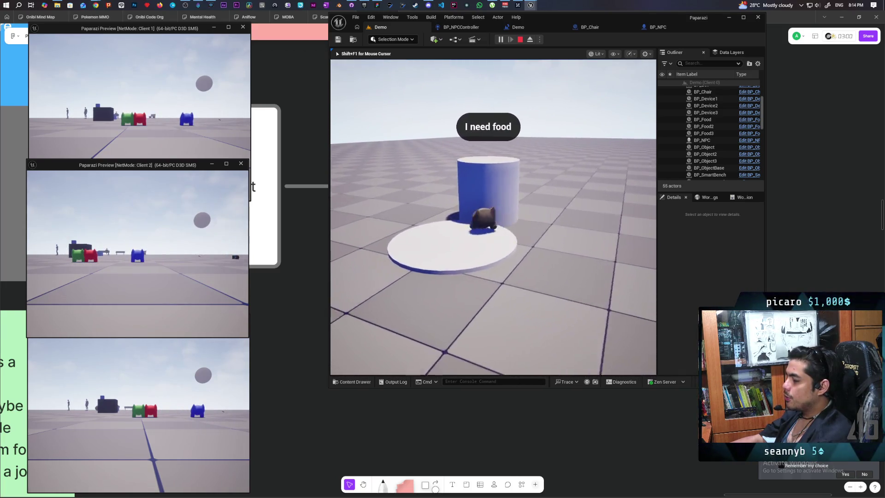
key(w)
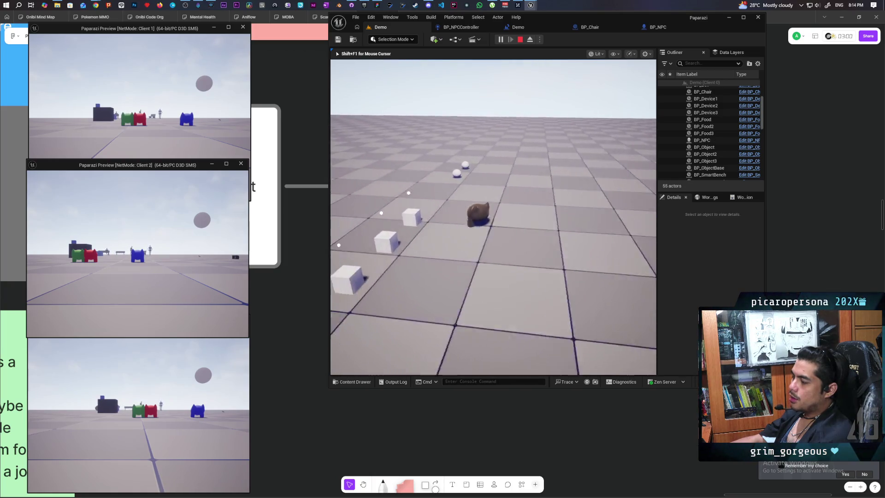
key(f)
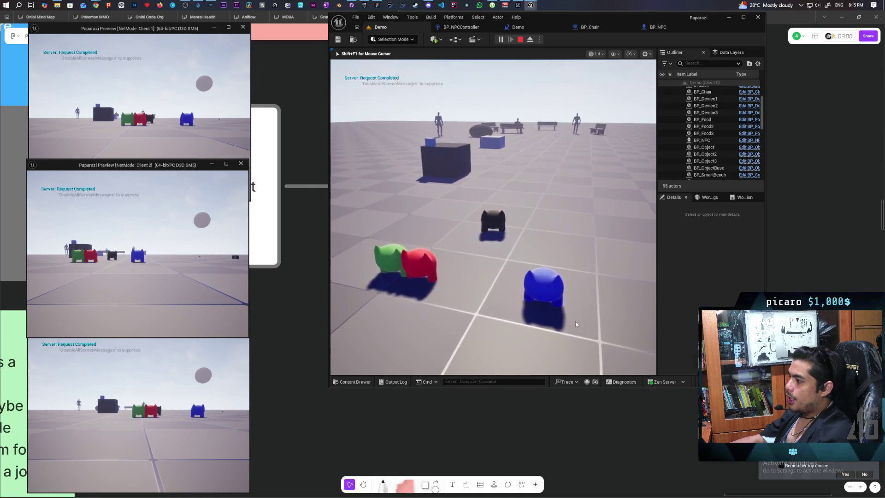
- Walk red and blue together, then jump Client 3's green character onto blue's head
key(w)
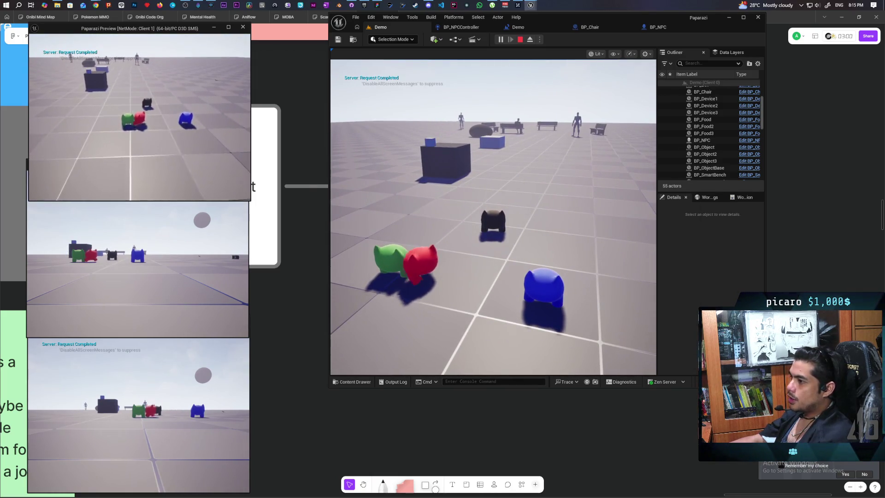
key(alt+Tab)
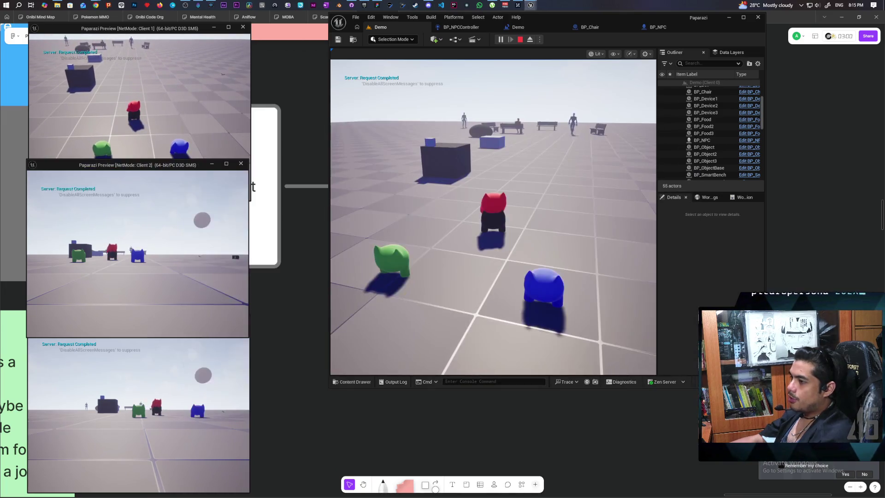
key(w)
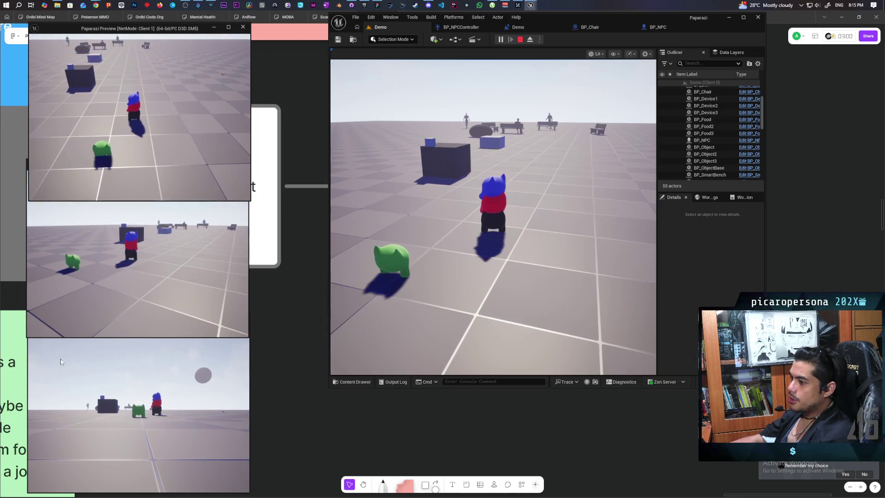
click(60, 347)
key(w)
key(space)
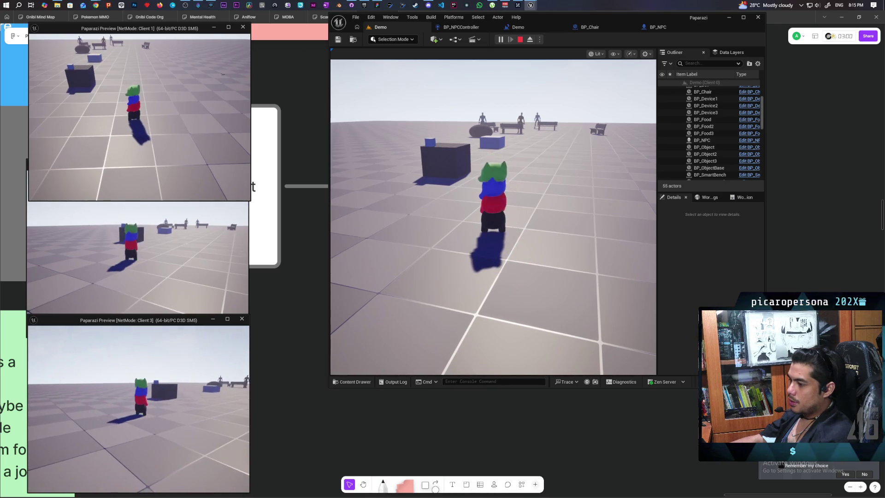
- Walk the stack against and around the dark box, then hop green off the top
click(461, 276)
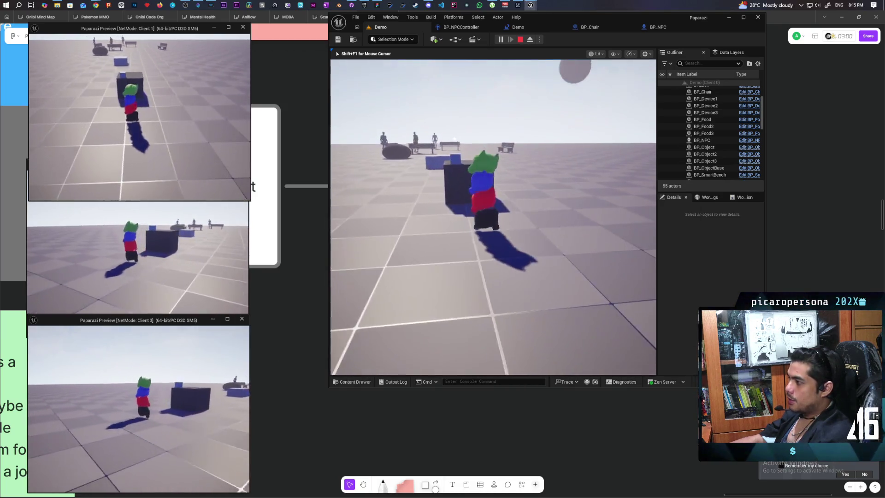
key(w)
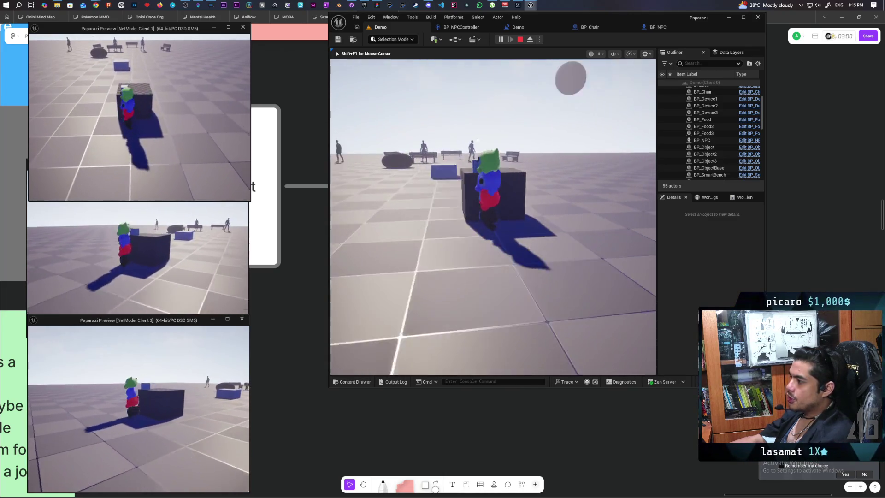
key(w)
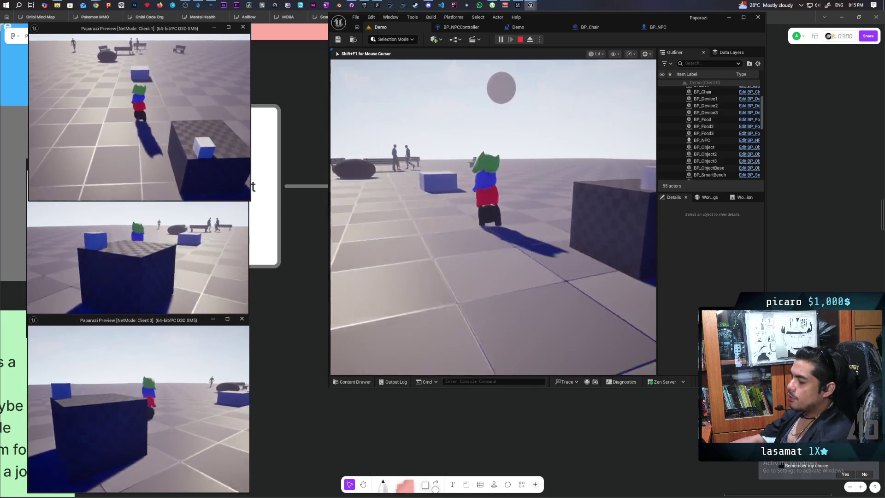
key(w)
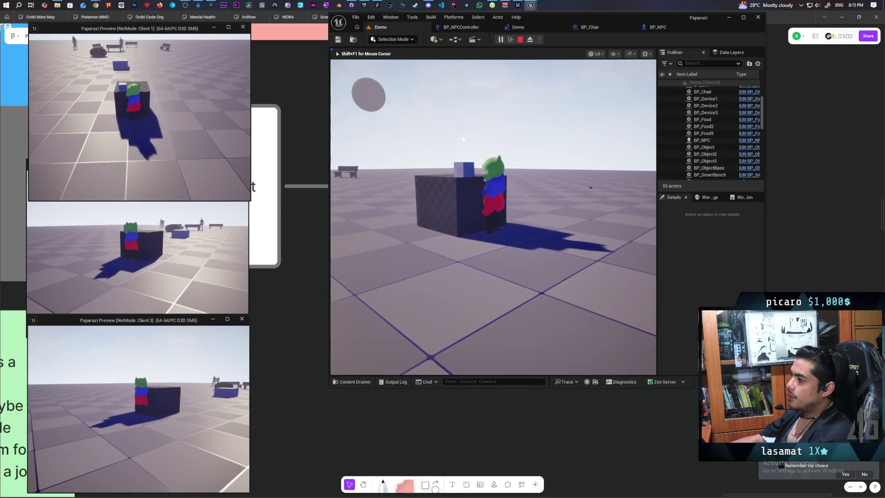
key(w)
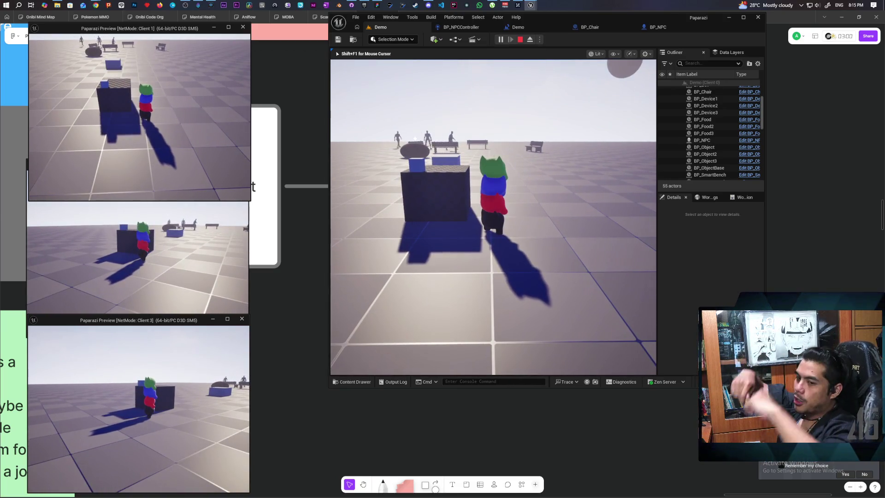
key(w)
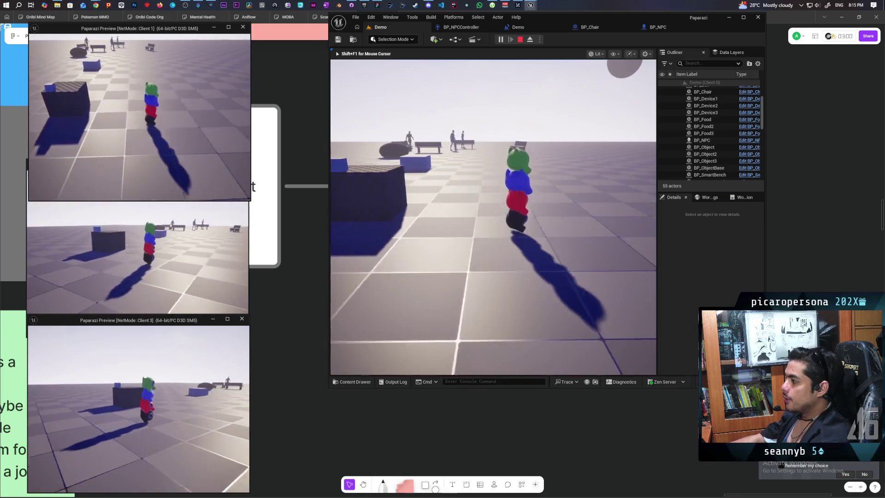
key(w)
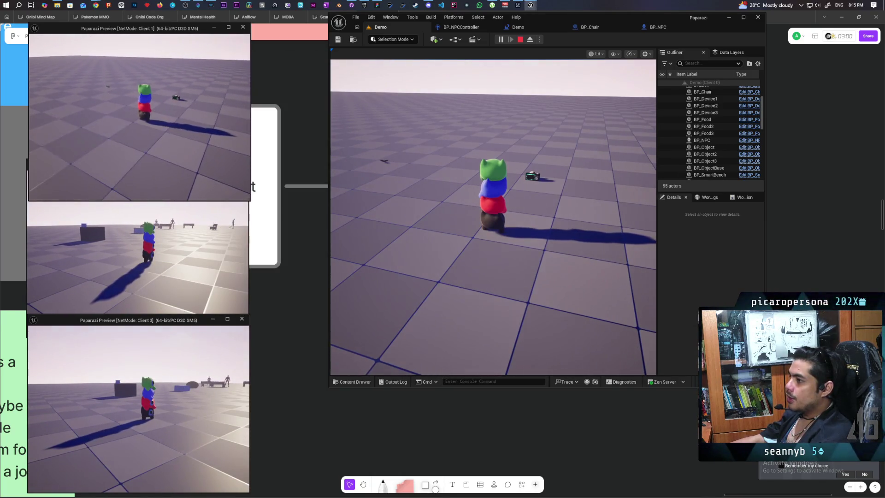
click(207, 329)
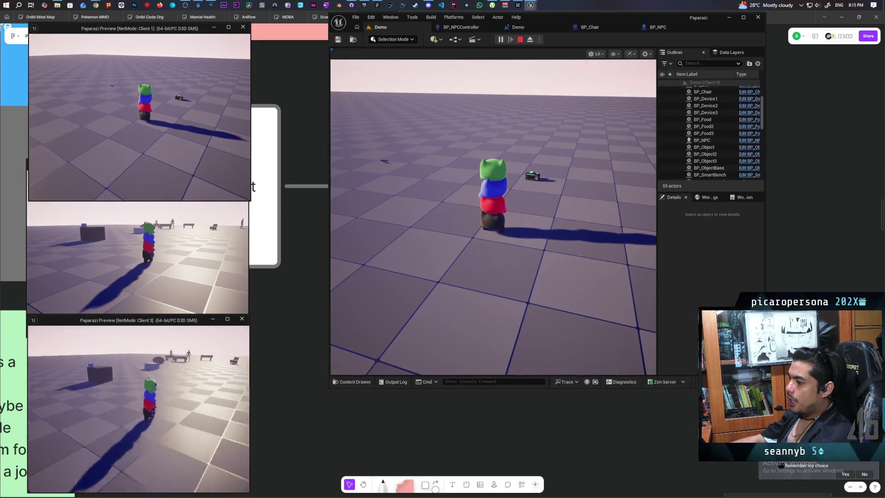
key(w)
key(w)
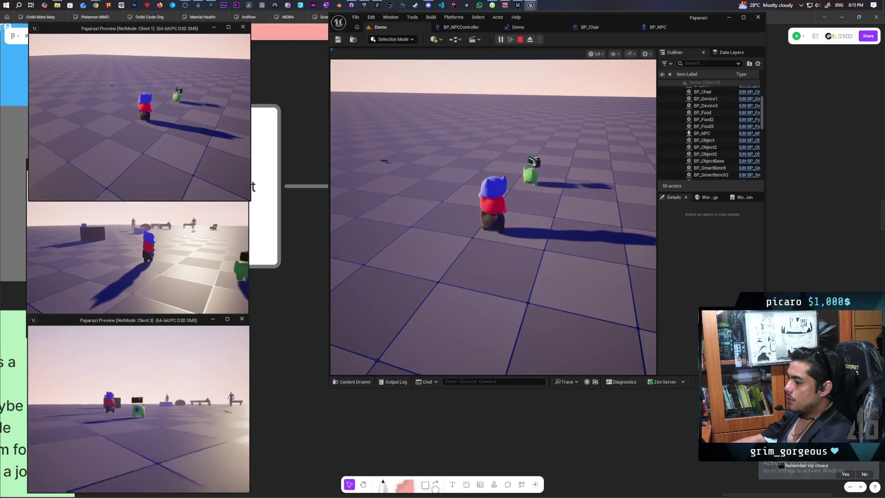
- Bring green back alongside the blue and red stack and raise its camera viewfinder with E
key(w)
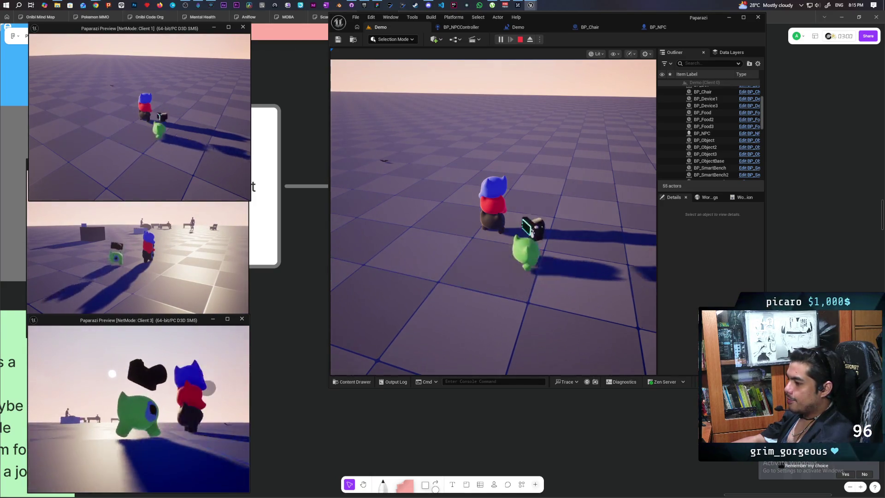
key(w)
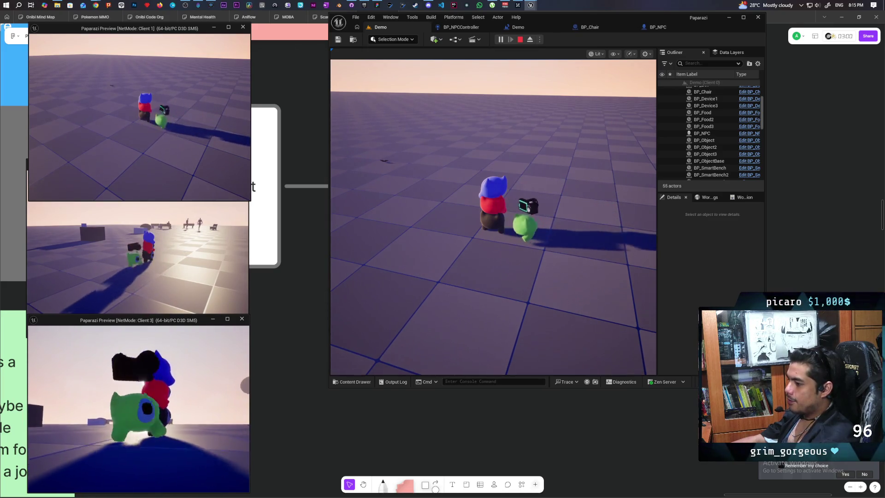
key(w)
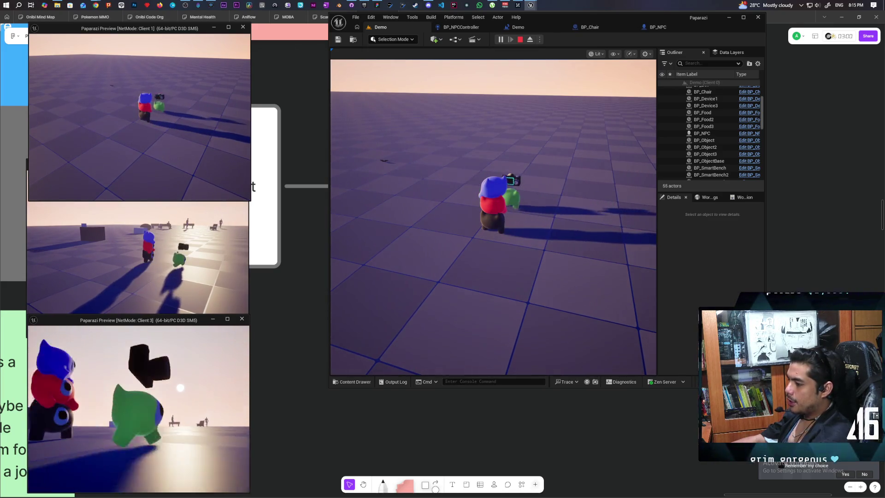
key(w)
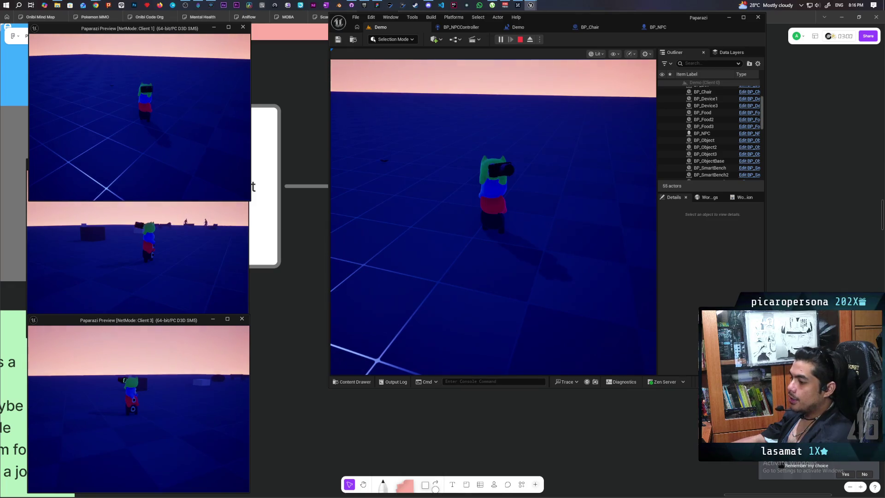
key(e)
click(349, 230)
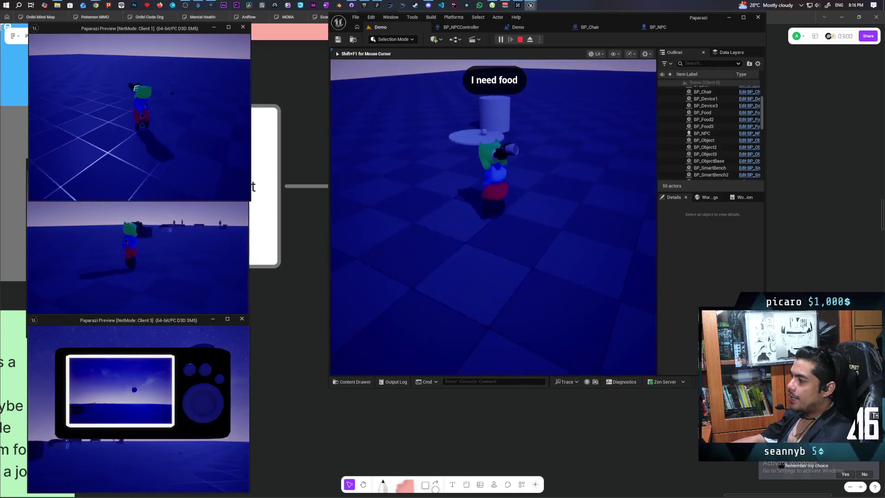
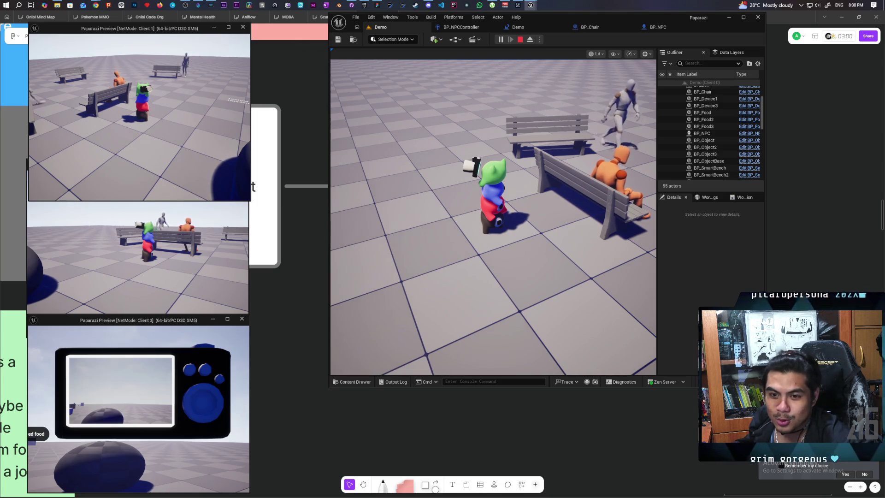
- Switch from the running Paparazi playtest to the YouTube video page in Chrome
key(alt+Tab)
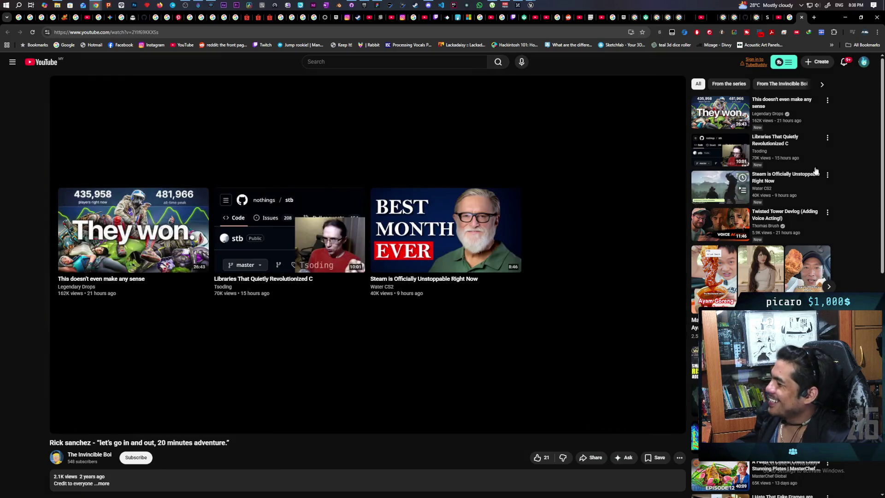
- Minimize Chrome and recapture the game camera to look around the night-lit benches
click(846, 19)
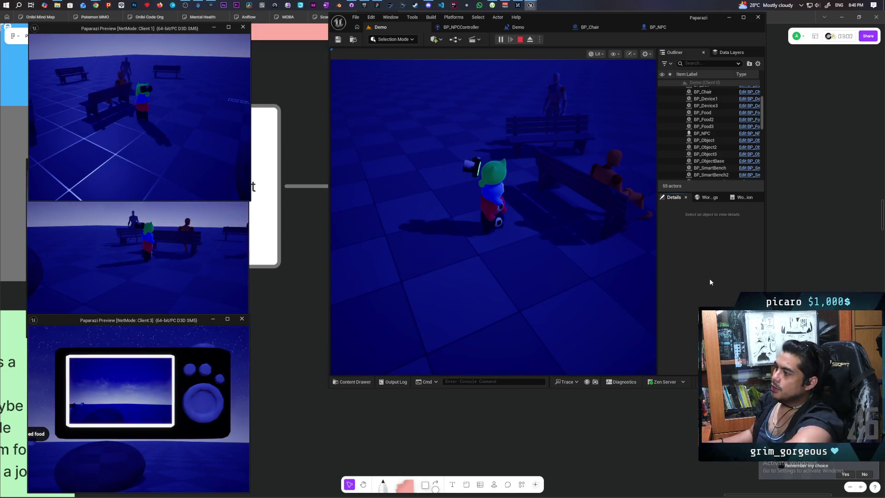
click(513, 253)
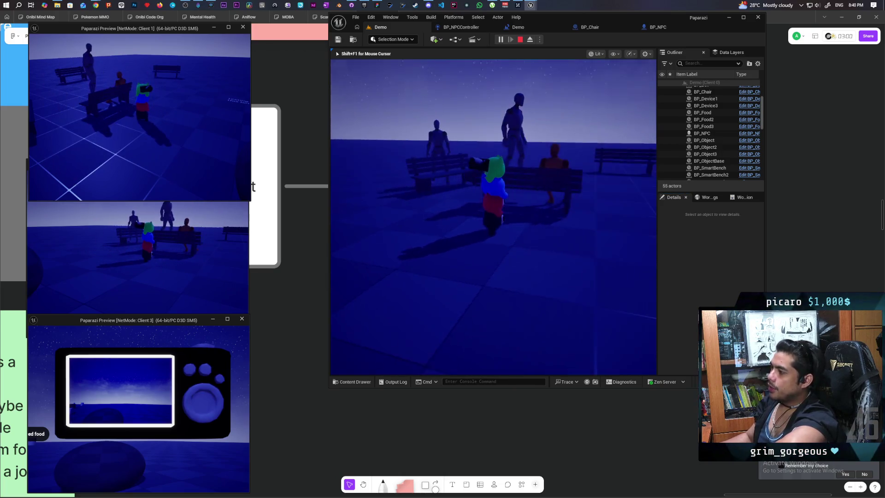